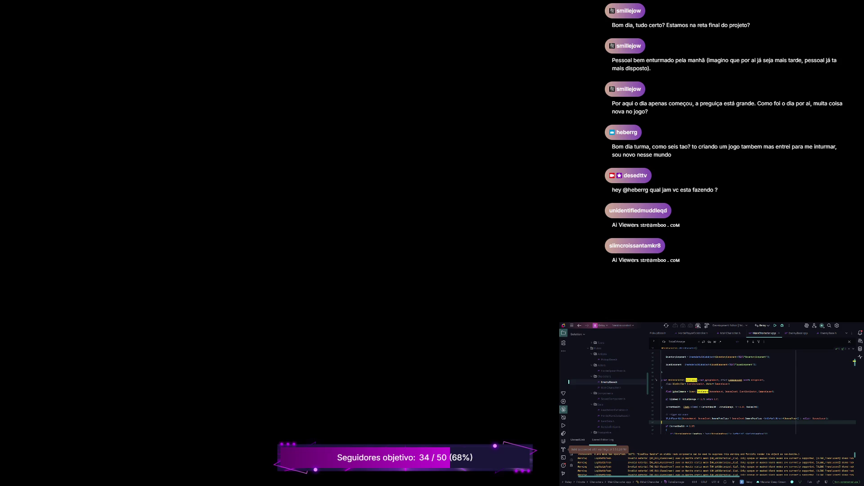
Step: Rebuild the Relay project's C++ code with Ctrl+Shift+B
{"action": "key", "text": "ctrl+shift+b"}
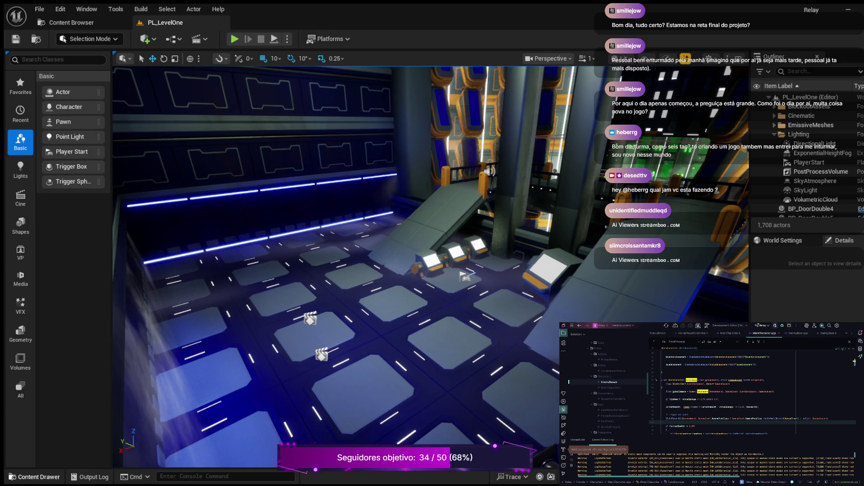
Step: Show the Blueprints folder's enemy, game mode and character blueprints in the Content Drawer
{"action": "left_click", "coordinate": [34, 477]}
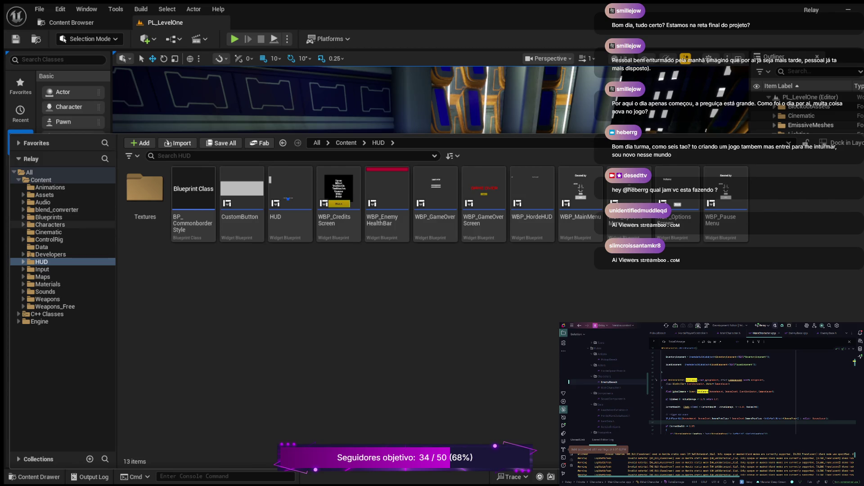
{"action": "left_click", "coordinate": [47, 217]}
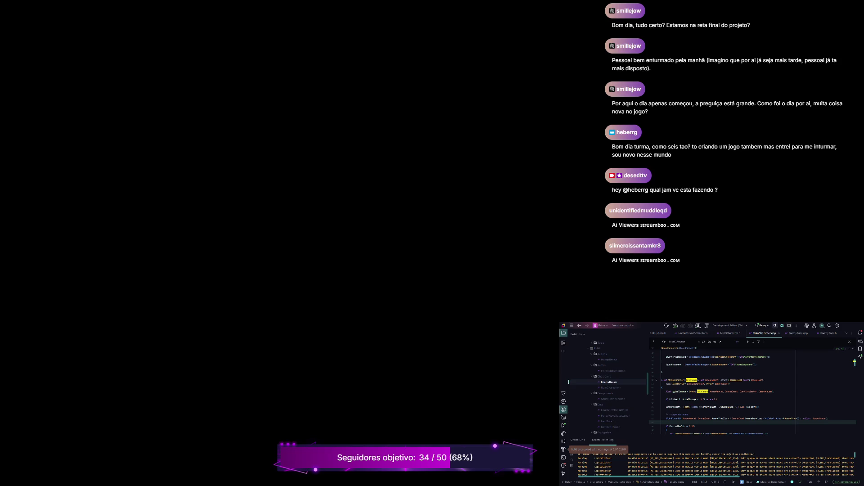
Step: Switch from MainCharacter.cpp to the EnemyBase.cpp source file
{"action": "key", "text": "ctrl+Tab"}
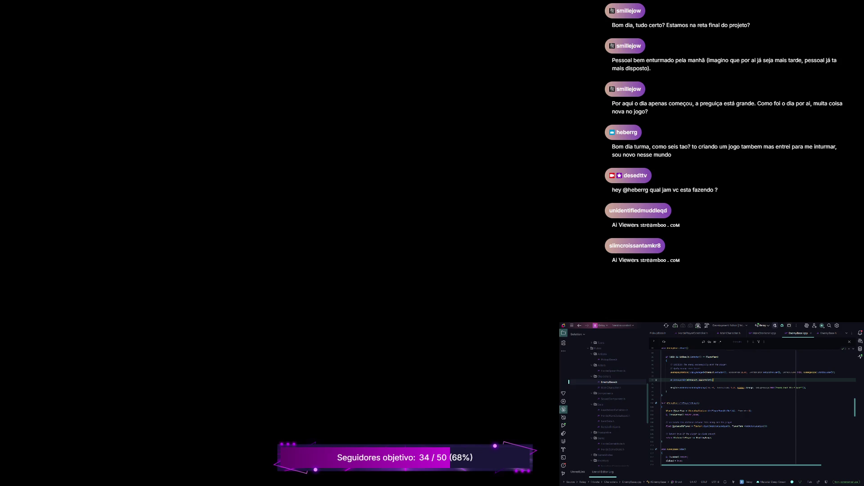
Step: Scroll to the top of EnemyBase.cpp, then bring up the EnemyBase.h header
{"action": "scroll", "coordinate": [752, 405], "scroll_direction": "up", "scroll_amount": 5}
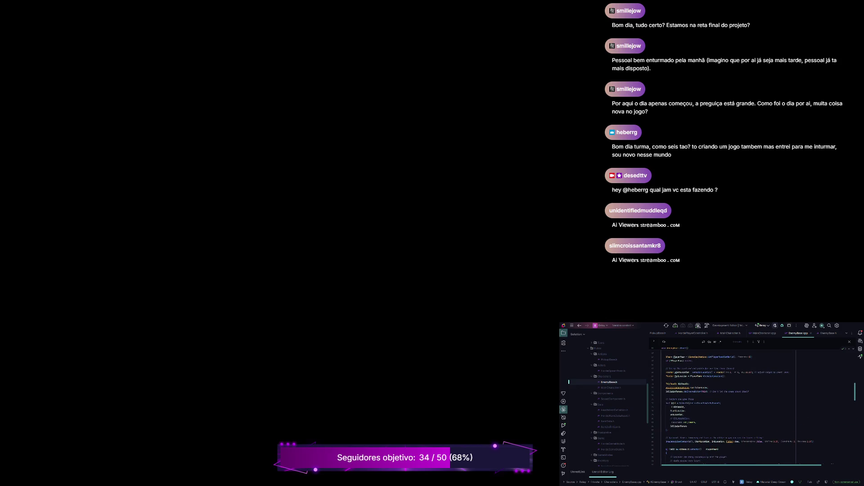
{"action": "scroll", "coordinate": [739, 406], "scroll_direction": "up", "scroll_amount": 5}
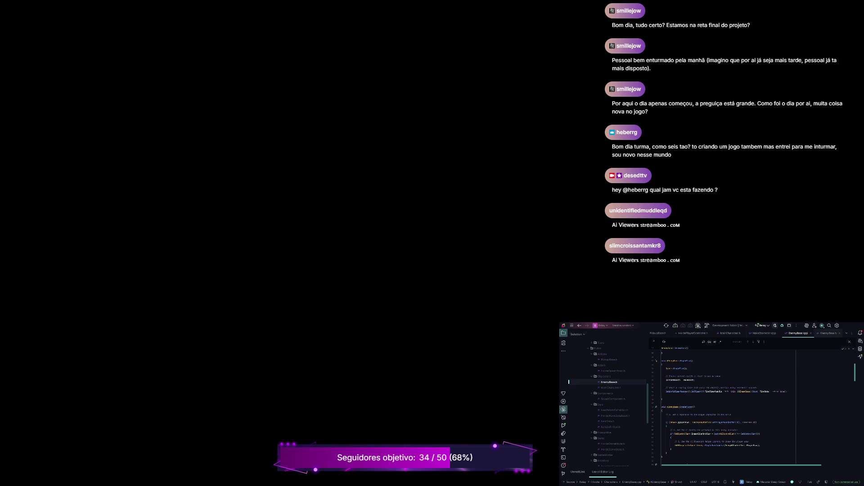
{"action": "left_click", "coordinate": [828, 333]}
{"action": "scroll", "coordinate": [752, 405], "scroll_direction": "up", "scroll_amount": 3}
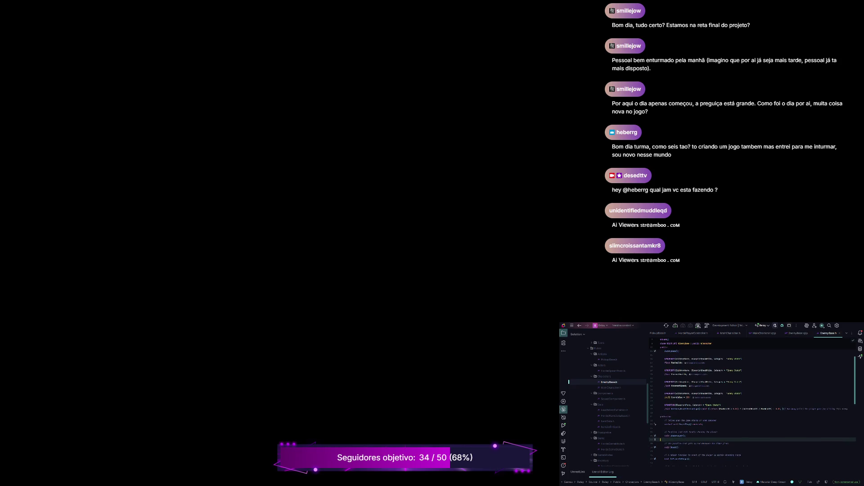
Step: Review the UPROPERTY and function declarations in EnemyBase.h, then return to EnemyBase.cpp
{"action": "scroll", "coordinate": [752, 405], "scroll_direction": "up", "scroll_amount": 1}
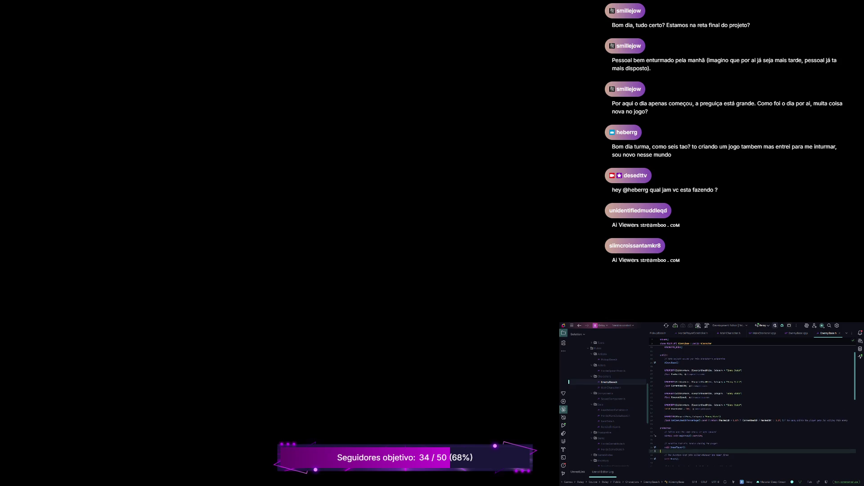
{"action": "scroll", "coordinate": [752, 406], "scroll_direction": "down", "scroll_amount": 2}
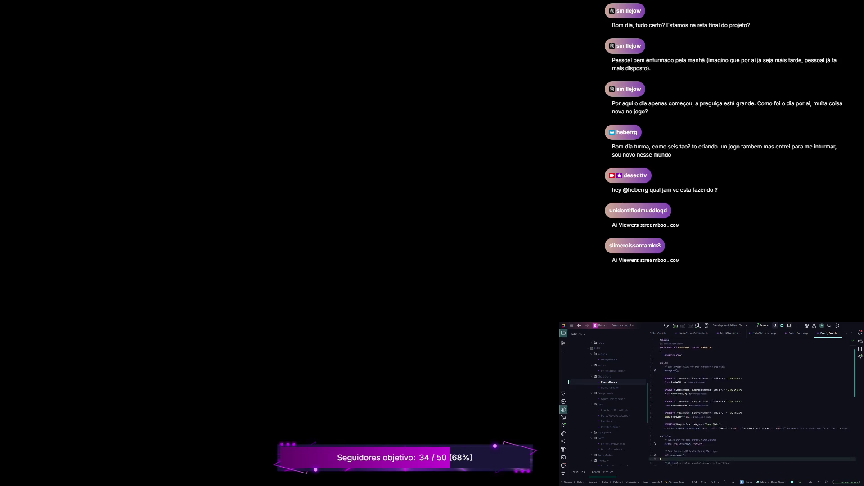
{"action": "scroll", "coordinate": [752, 401], "scroll_direction": "down", "scroll_amount": 10}
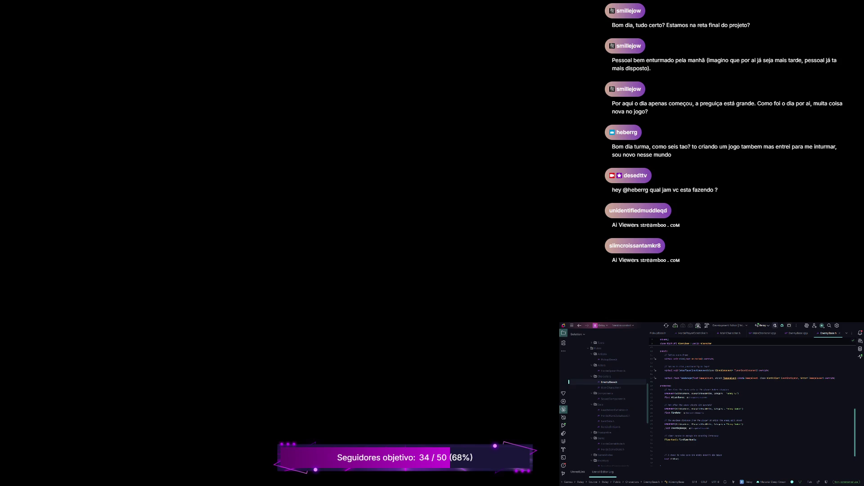
{"action": "scroll", "coordinate": [752, 400], "scroll_direction": "up", "scroll_amount": 4}
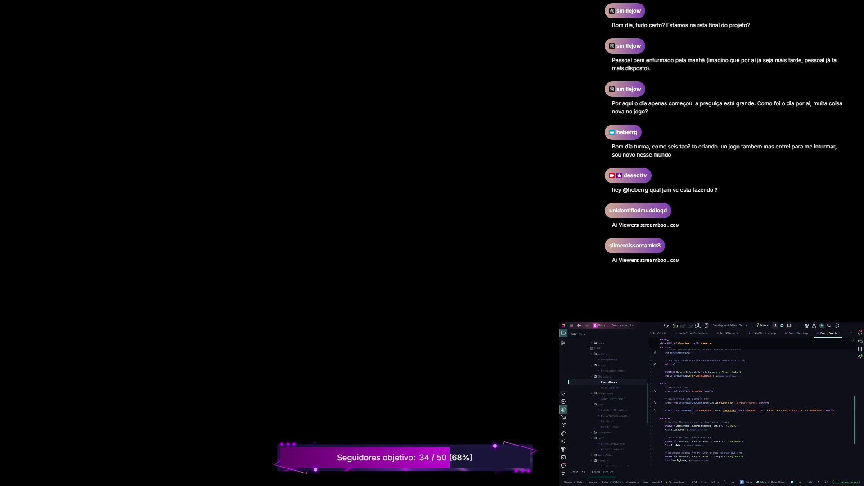
{"action": "scroll", "coordinate": [751, 400], "scroll_direction": "up", "scroll_amount": 5}
{"action": "scroll", "coordinate": [751, 405], "scroll_direction": "up", "scroll_amount": 6}
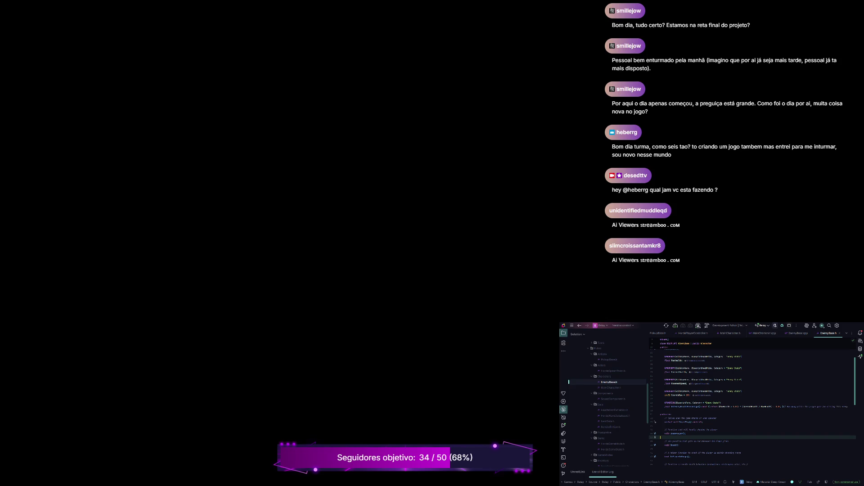
{"action": "scroll", "coordinate": [753, 405], "scroll_direction": "up", "scroll_amount": 4}
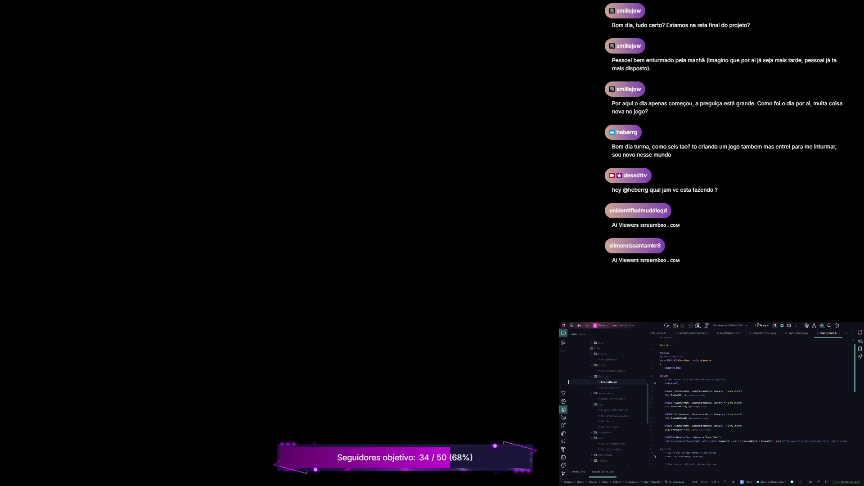
{"action": "scroll", "coordinate": [752, 405], "scroll_direction": "up", "scroll_amount": 1}
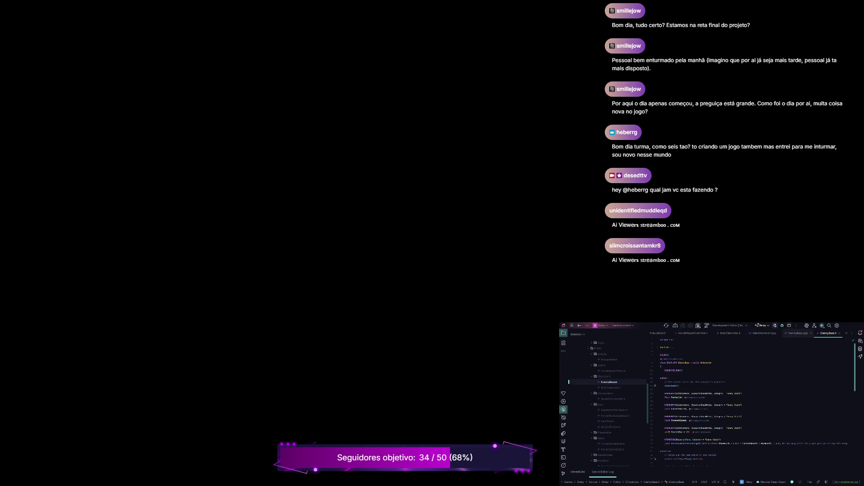
{"action": "left_click", "coordinate": [798, 333]}
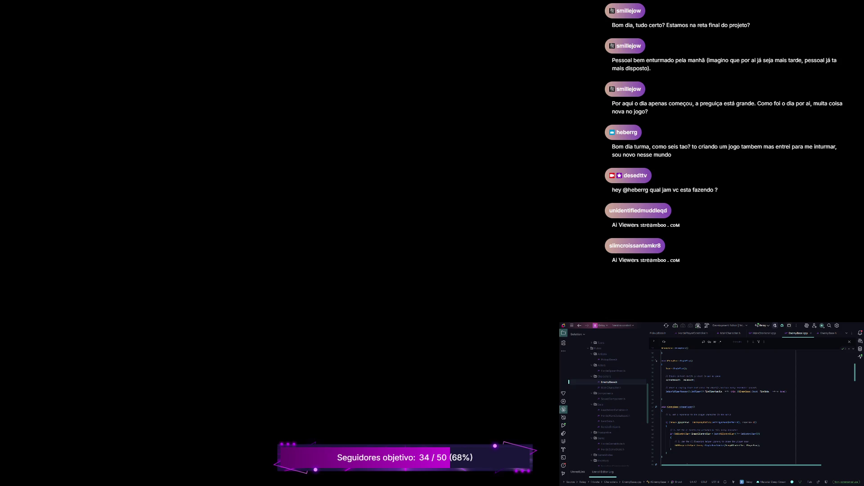
Step: Read through the EnemyBase.cpp enemy implementation, then switch to EnemyBase.h with Alt+O
{"action": "scroll", "coordinate": [729, 405], "scroll_direction": "up", "scroll_amount": 1}
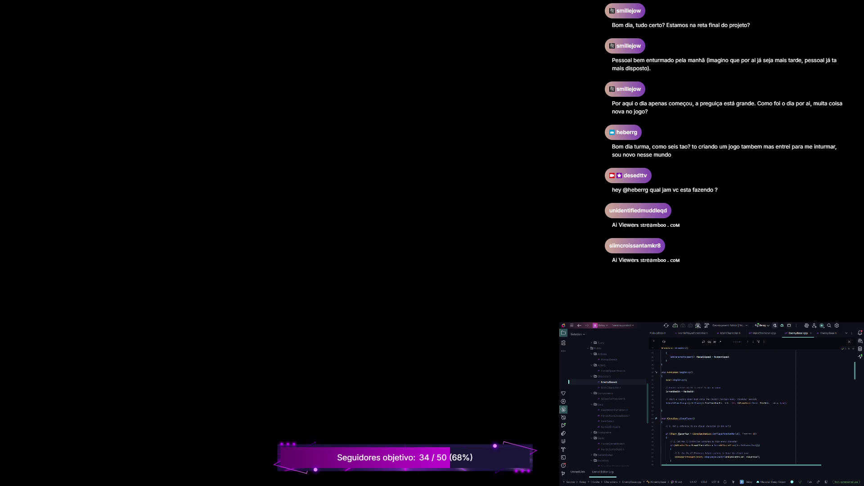
{"action": "scroll", "coordinate": [729, 405], "scroll_direction": "up", "scroll_amount": 1}
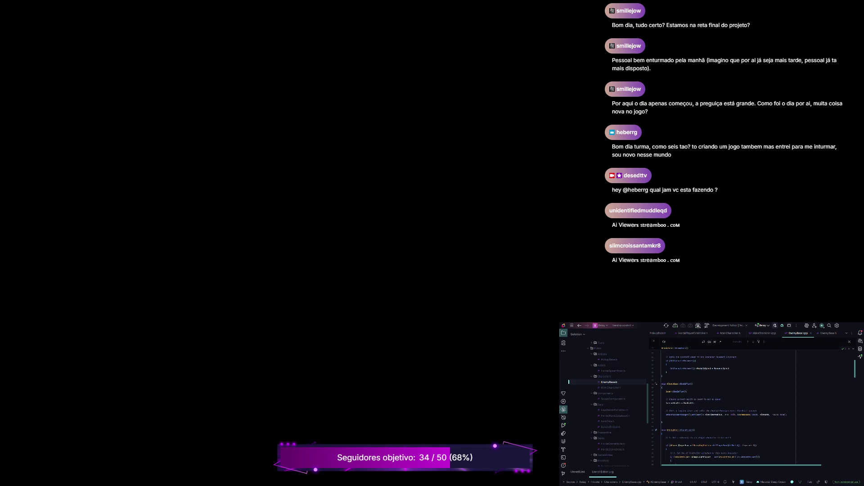
{"action": "scroll", "coordinate": [729, 405], "scroll_direction": "up", "scroll_amount": 5}
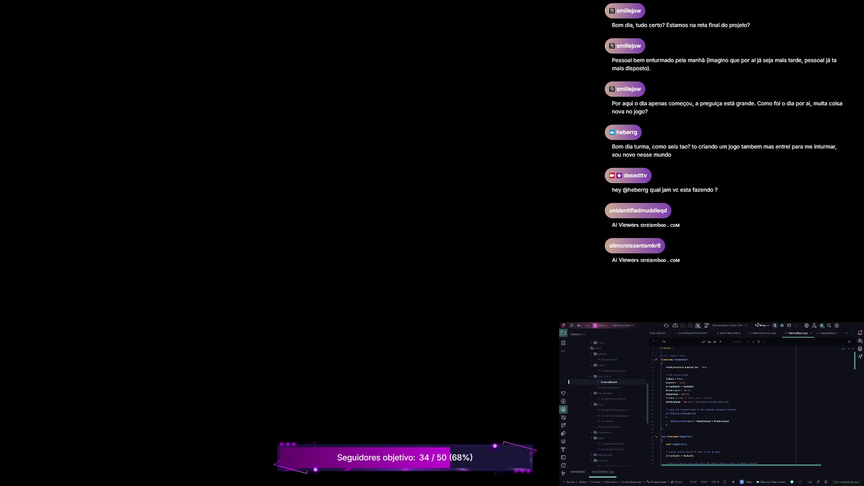
{"action": "scroll", "coordinate": [729, 405], "scroll_direction": "down", "scroll_amount": 10}
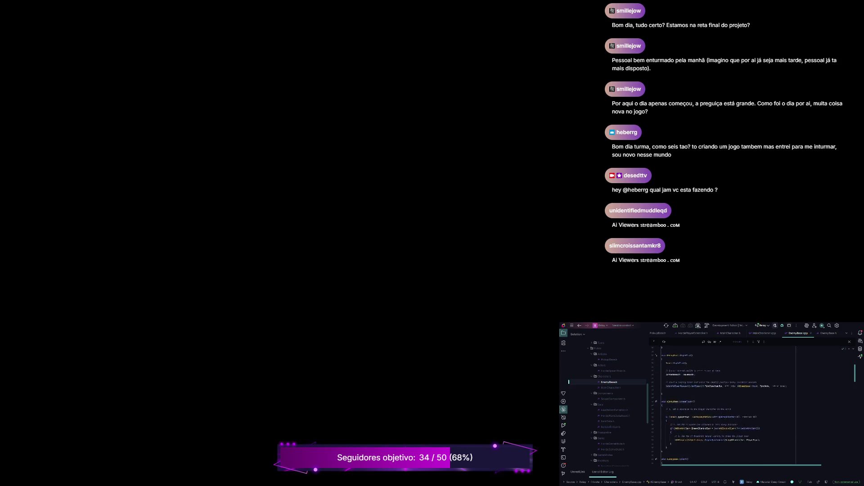
{"action": "scroll", "coordinate": [721, 405], "scroll_direction": "down", "scroll_amount": 5}
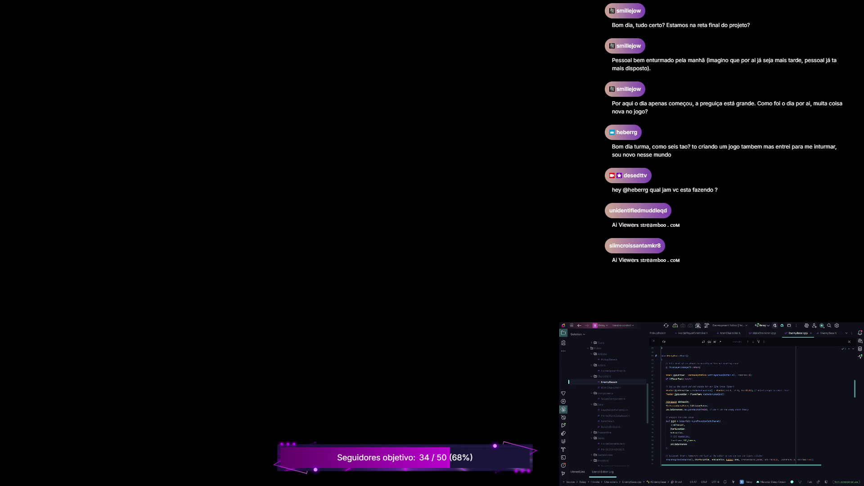
{"action": "scroll", "coordinate": [753, 408], "scroll_direction": "down", "scroll_amount": 4}
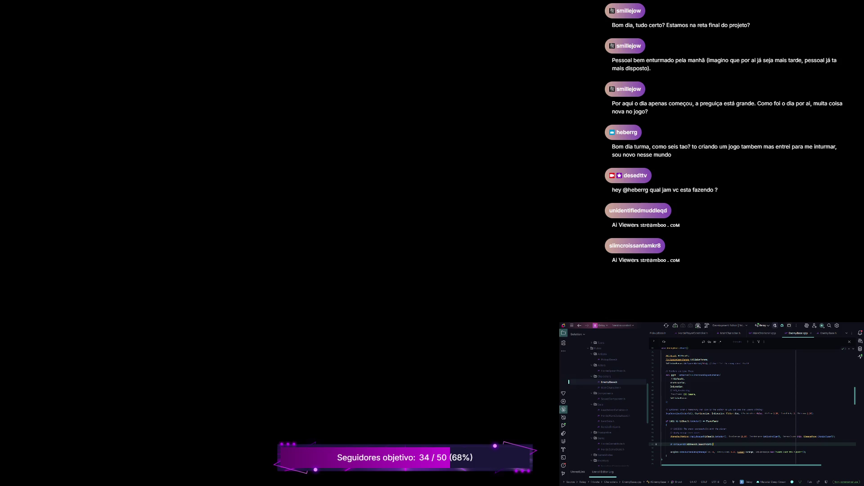
{"action": "key", "text": "alt+o"}
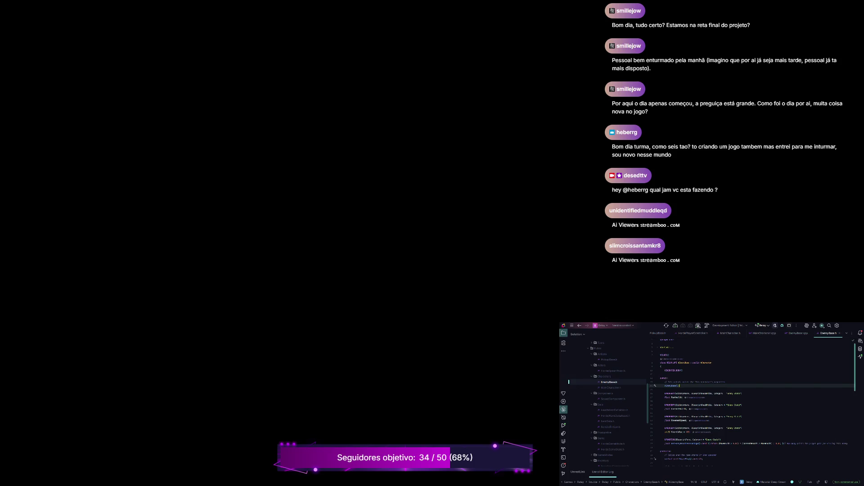
Step: Search EnemyBase.h for 'Damage' in place of the previous TakeDamage term
{"action": "key", "text": "ctrl+f"}
{"action": "key", "text": "BackSpace"}
{"action": "type", "text": "Damage"}
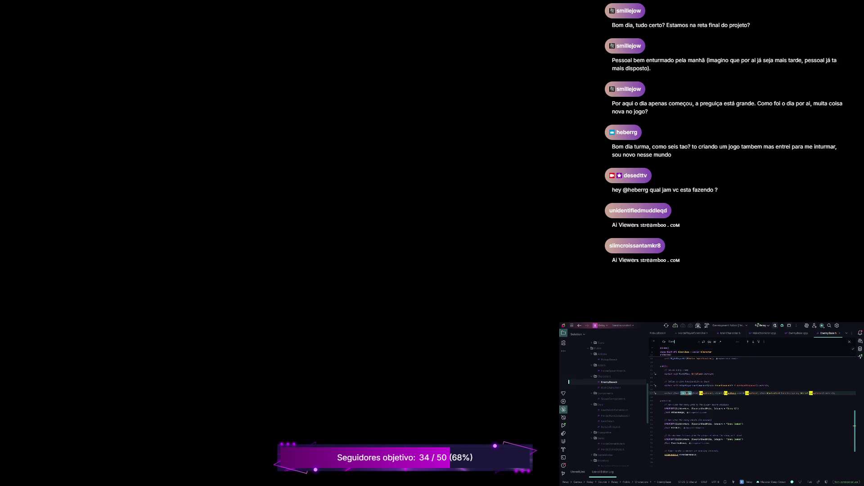
{"action": "key", "text": "Return"}
{"action": "key", "text": "Return"}
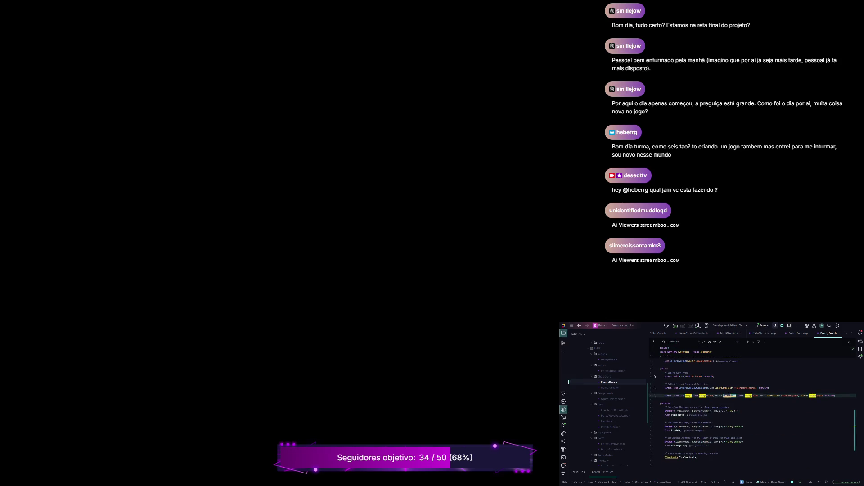
Step: Scroll up to the enemy class declaration, then return to EnemyBase.cpp
{"action": "scroll", "coordinate": [752, 405], "scroll_direction": "down", "scroll_amount": 2}
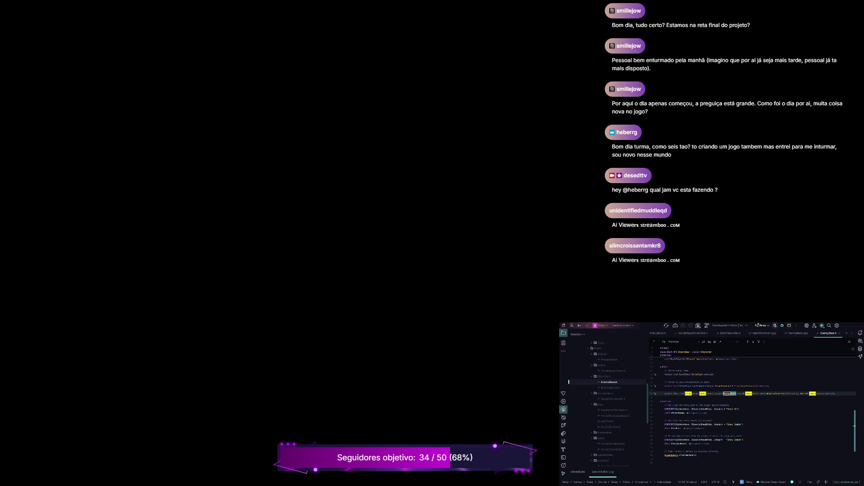
{"action": "scroll", "coordinate": [752, 406], "scroll_direction": "up", "scroll_amount": 5}
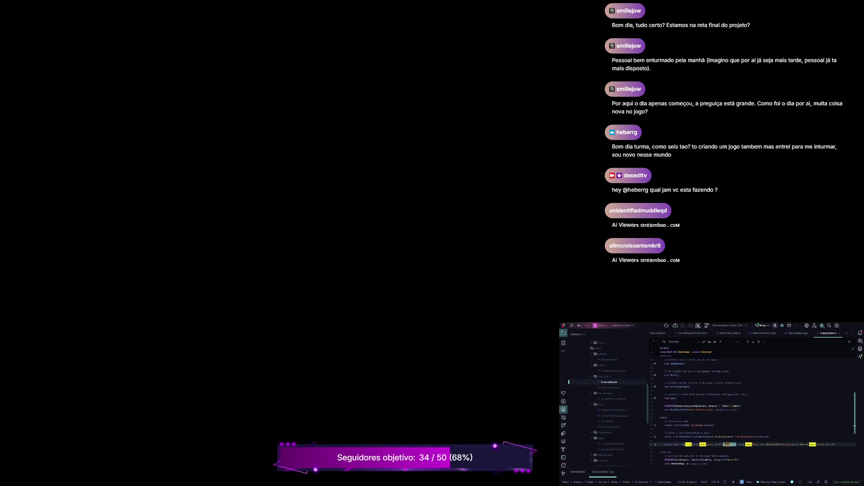
{"action": "scroll", "coordinate": [750, 411], "scroll_direction": "up", "scroll_amount": 5}
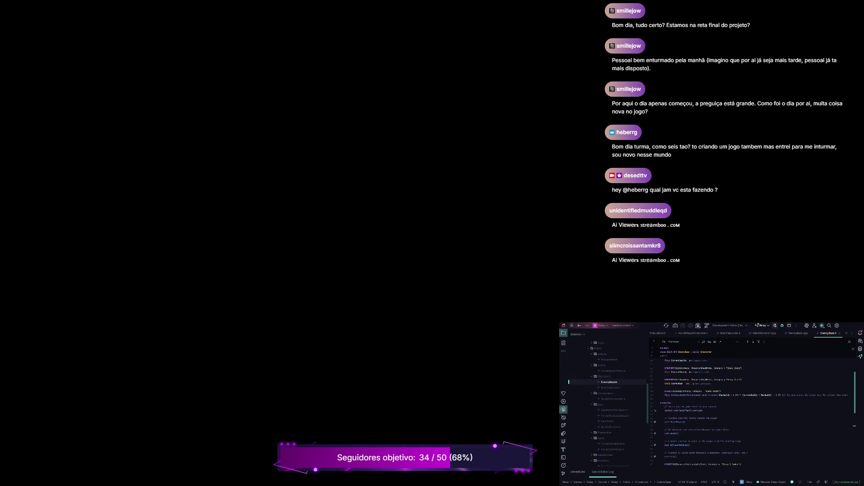
{"action": "scroll", "coordinate": [752, 410], "scroll_direction": "up", "scroll_amount": 3}
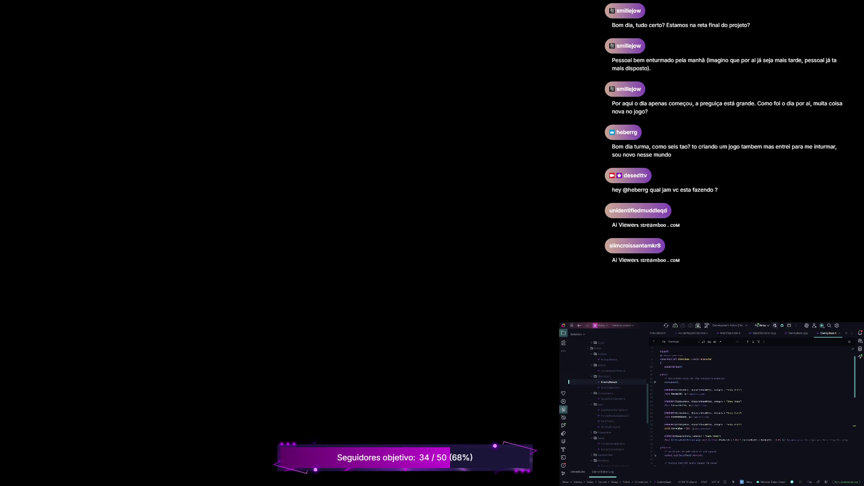
{"action": "scroll", "coordinate": [655, 457], "scroll_direction": "up", "scroll_amount": 2}
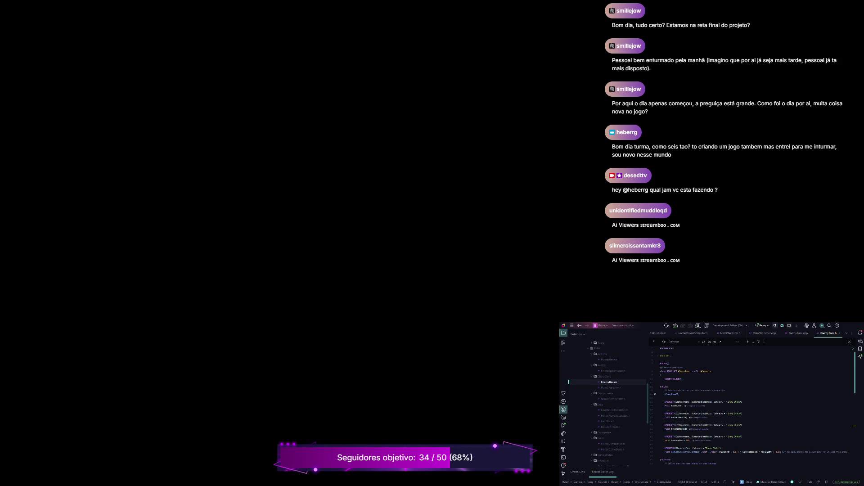
{"action": "left_click", "coordinate": [798, 334]}
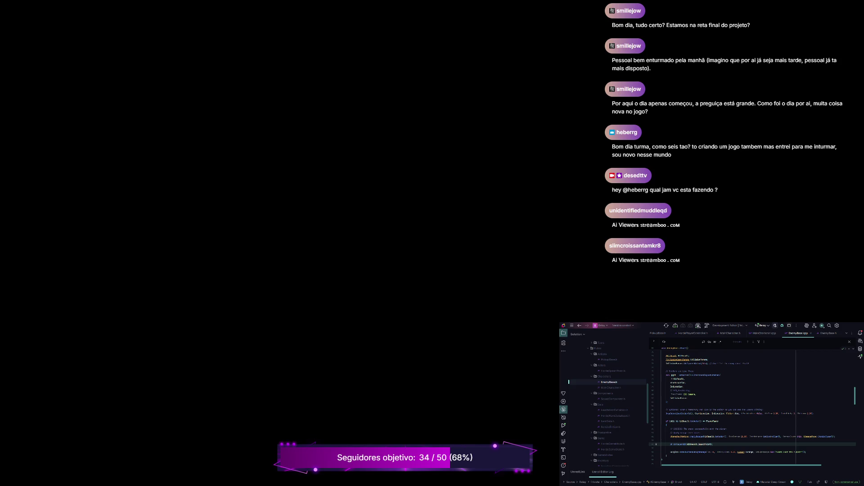
Step: Look over the ChasePlayer() and Shoot() functions in EnemyBase.cpp, then return to EnemyBase.h
{"action": "scroll", "coordinate": [753, 404], "scroll_direction": "up", "scroll_amount": 3}
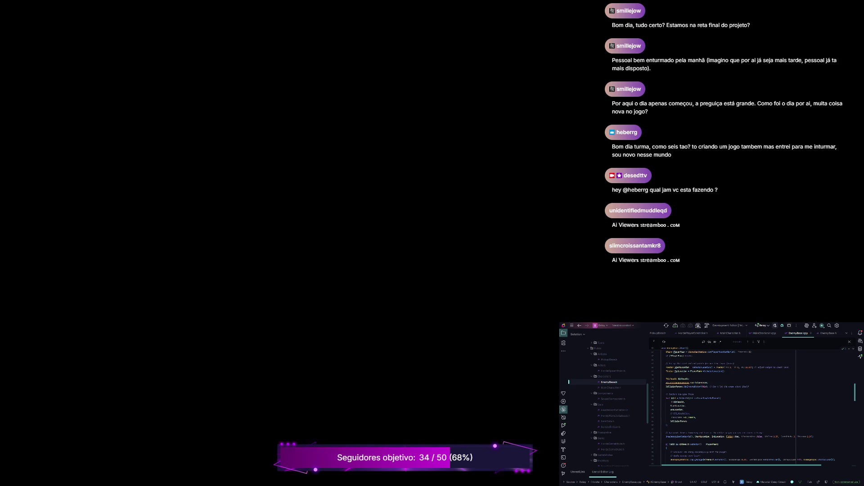
{"action": "scroll", "coordinate": [753, 408], "scroll_direction": "down", "scroll_amount": 2}
{"action": "scroll", "coordinate": [753, 408], "scroll_direction": "up", "scroll_amount": 4}
{"action": "scroll", "coordinate": [752, 407], "scroll_direction": "up", "scroll_amount": 3}
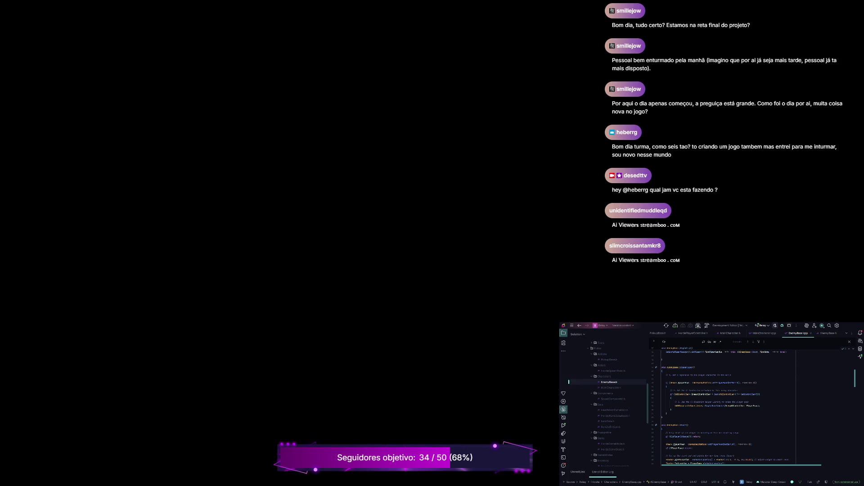
{"action": "scroll", "coordinate": [752, 407], "scroll_direction": "up", "scroll_amount": 2}
{"action": "scroll", "coordinate": [729, 405], "scroll_direction": "up", "scroll_amount": 3}
{"action": "scroll", "coordinate": [730, 405], "scroll_direction": "down", "scroll_amount": 6}
{"action": "scroll", "coordinate": [753, 407], "scroll_direction": "down", "scroll_amount": 5}
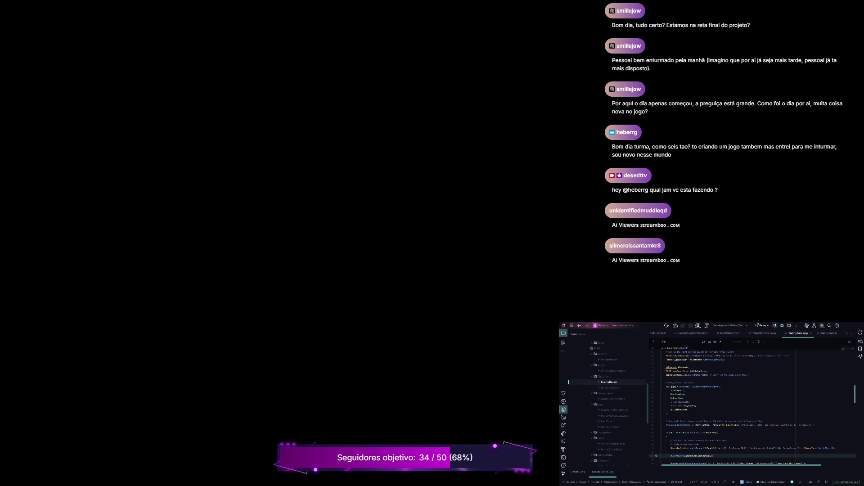
{"action": "key", "text": "alt+o"}
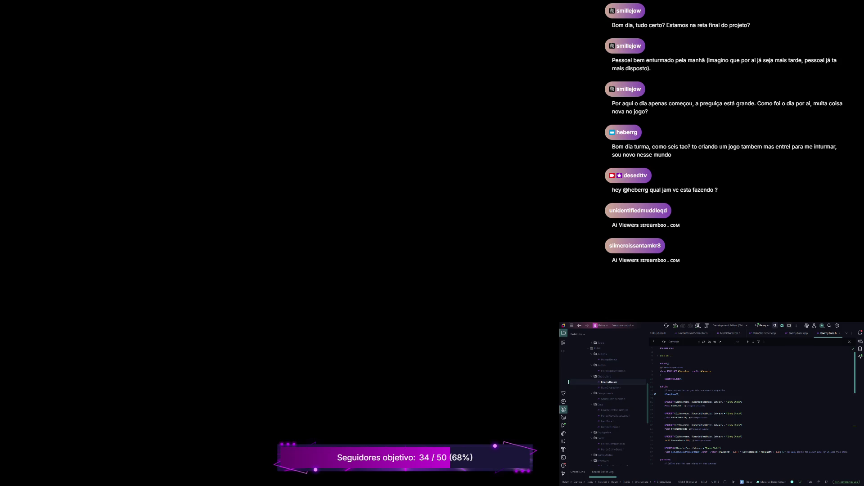
Step: Scroll to the protected Enemy Stats section of EnemyBase.h and select the two-line property declaration
{"action": "scroll", "coordinate": [749, 406], "scroll_direction": "down", "scroll_amount": 5}
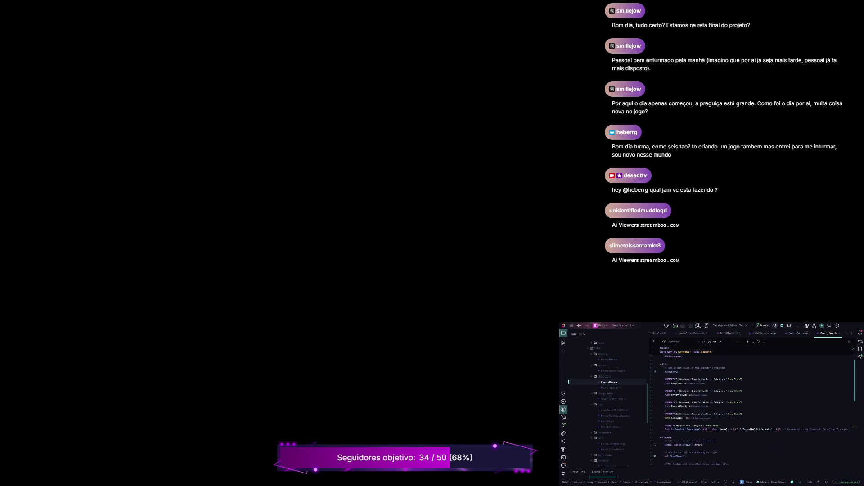
{"action": "scroll", "coordinate": [749, 405], "scroll_direction": "down", "scroll_amount": 2}
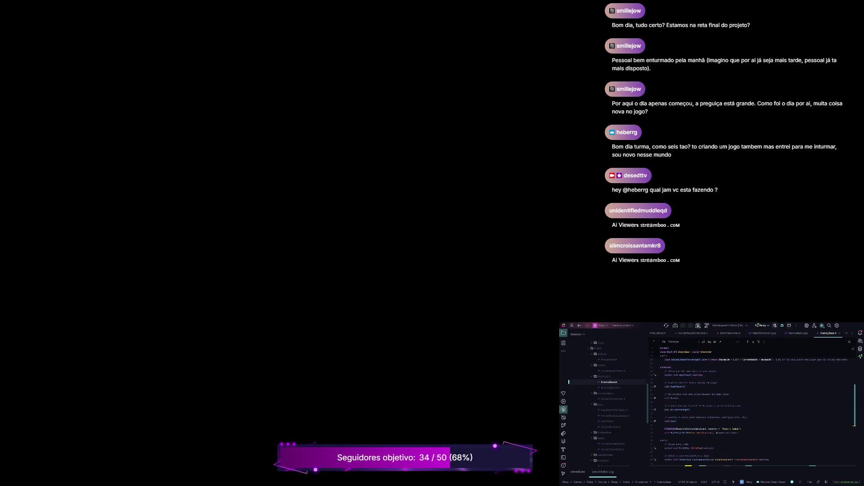
{"action": "scroll", "coordinate": [749, 406], "scroll_direction": "down", "scroll_amount": 2}
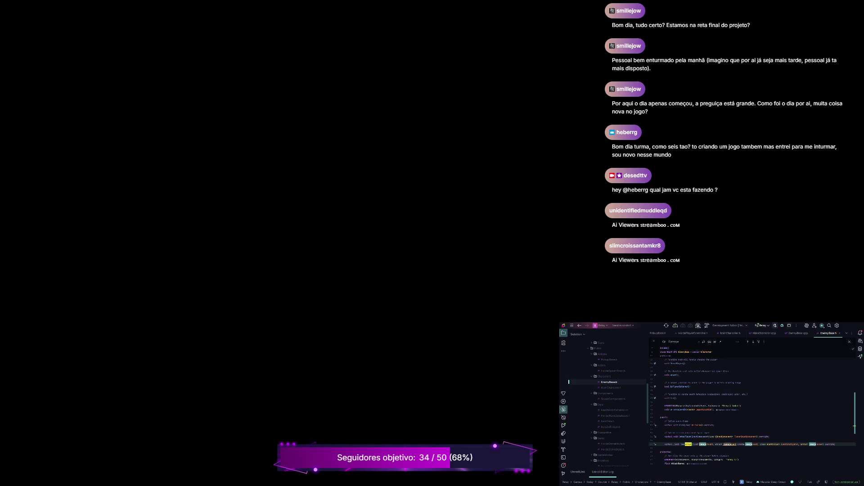
{"action": "left_click", "coordinate": [689, 420]}
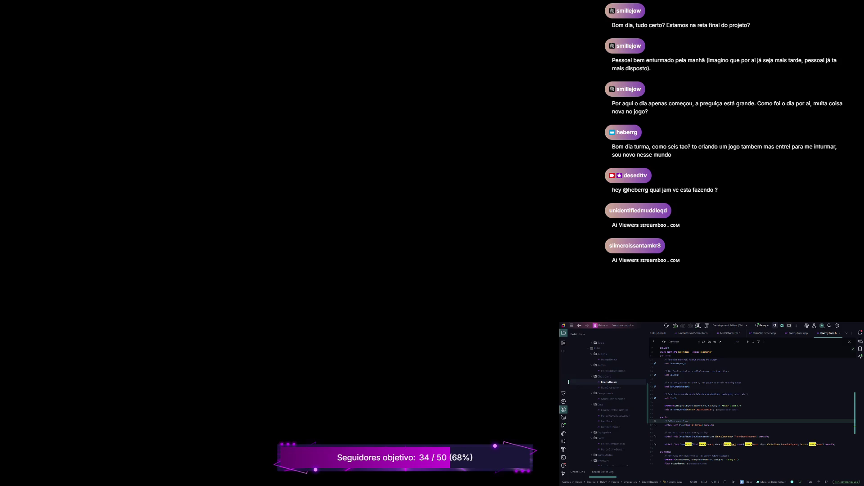
{"action": "scroll", "coordinate": [752, 412], "scroll_direction": "down", "scroll_amount": 4}
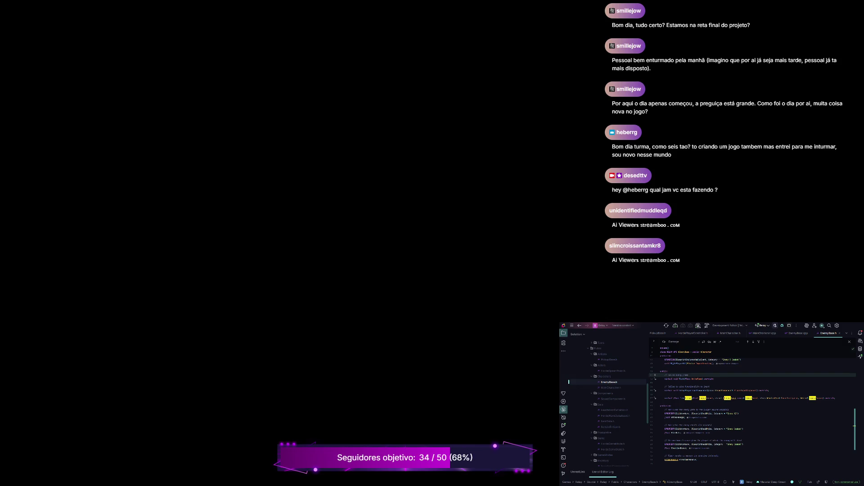
{"action": "scroll", "coordinate": [753, 408], "scroll_direction": "down", "scroll_amount": 2}
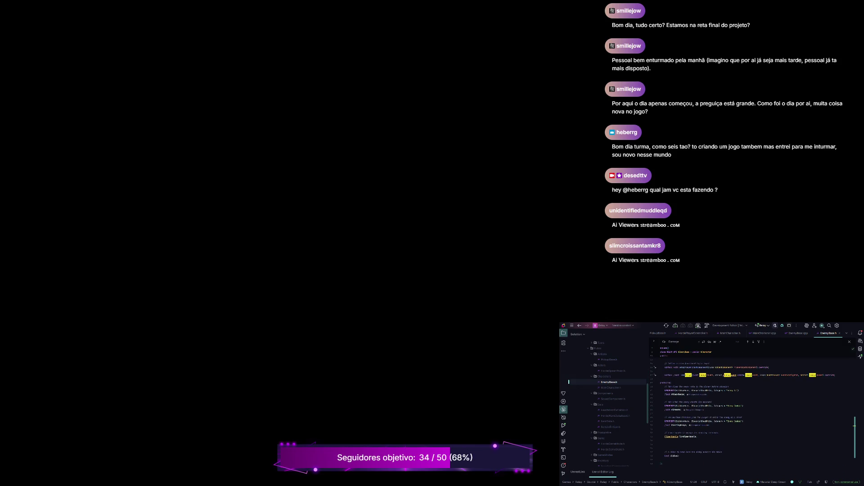
{"action": "left_click", "coordinate": [665, 409]}
{"action": "key", "text": "shift+Up"}
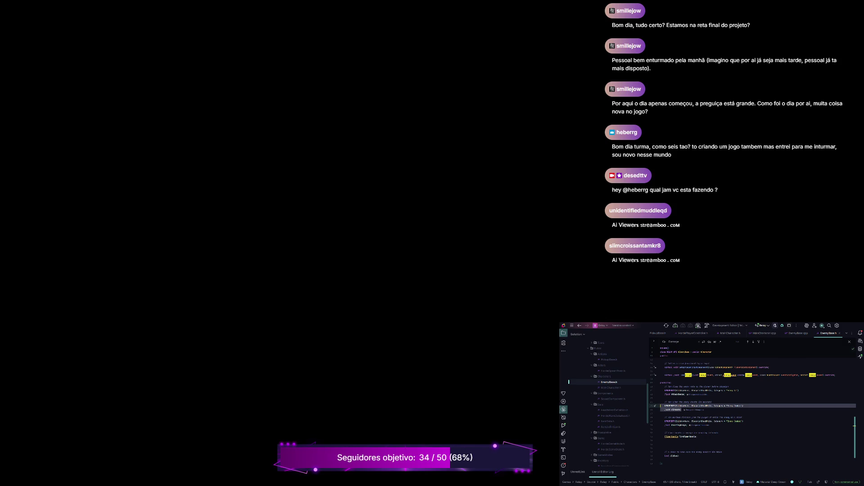
{"action": "left_click", "coordinate": [693, 425]}
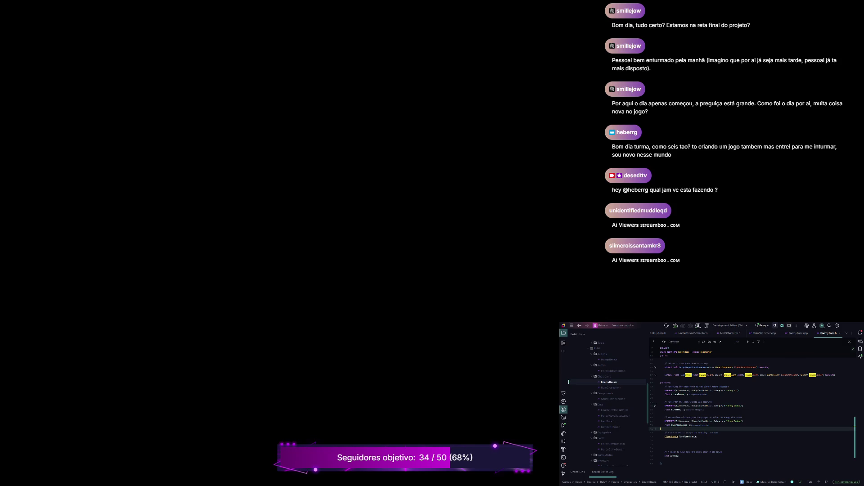
Step: Paste a new UPROPERTY float declaration into EnemyBase.h and name it DamageAmount
{"action": "key", "text": "Return"}
{"action": "key", "text": "Return"}
{"action": "key", "text": "Return"}
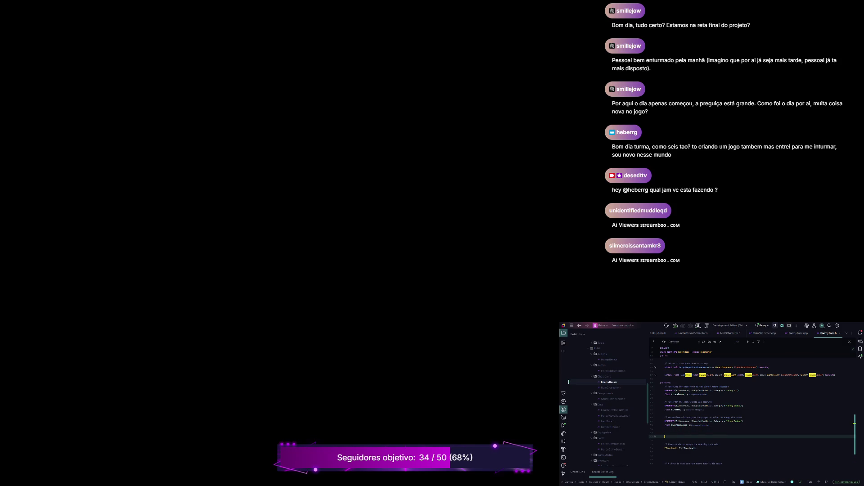
{"action": "key", "text": "ctrl+v"}
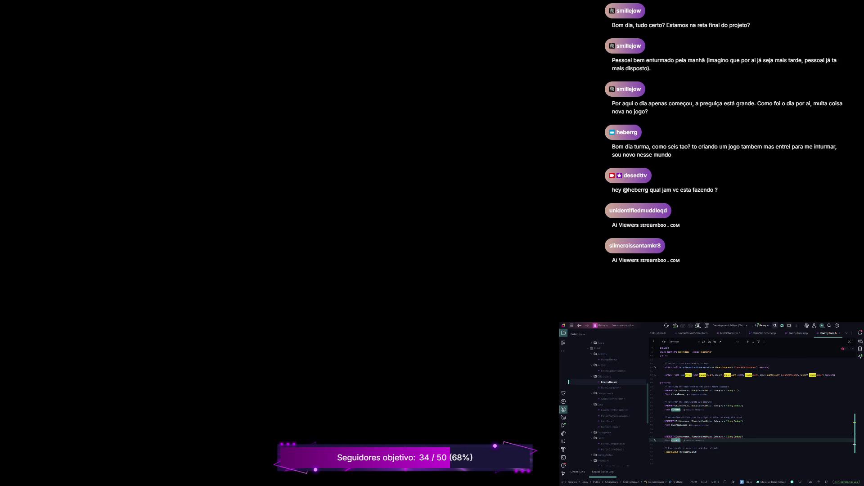
{"action": "key", "text": "BackSpace"}
{"action": "type", "text": "Damage"}
{"action": "type", "text": ";"}
{"action": "type", "text": "nt"}
{"action": "left_click", "coordinate": [661, 433]}
{"action": "left_click", "coordinate": [685, 440]}
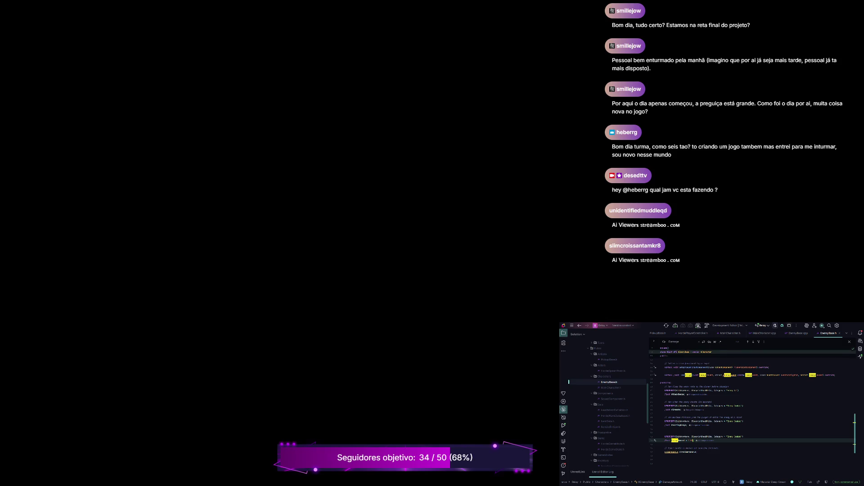
Step: Check the AlphaDamage line in EnemyBase.cpp, then switch back to the Unreal Editor
{"action": "left_click", "coordinate": [798, 333]}
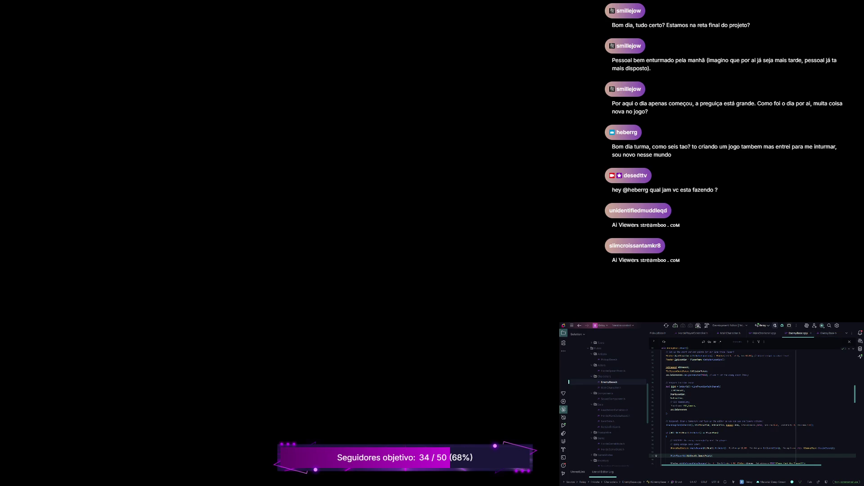
{"action": "left_click", "coordinate": [744, 448]}
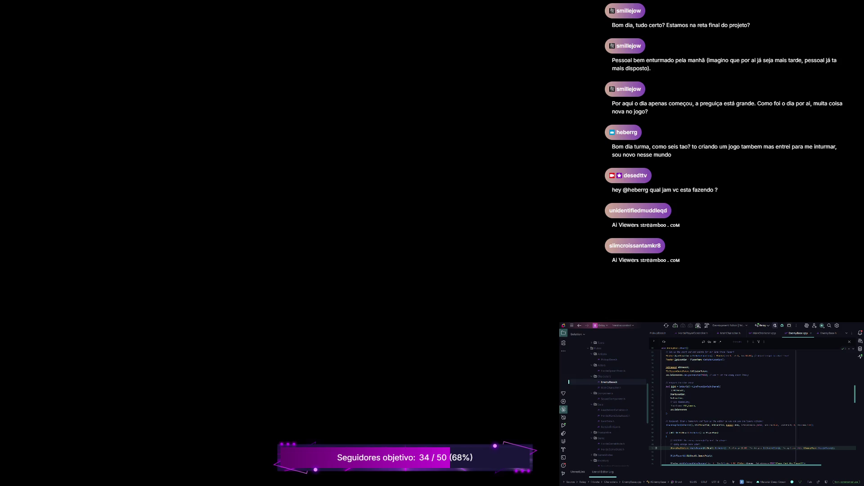
{"action": "key", "text": "alt+Tab"}
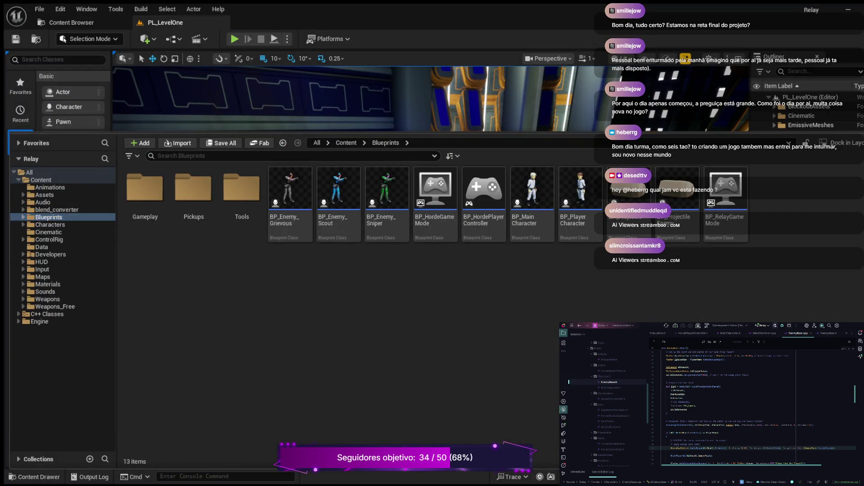
Step: Collapse the content drawer and start a Play-in-Editor session of PL_LevelOne
{"action": "left_click_drag", "start_coordinate": [315, 133], "coordinate": [315, 298]}
{"action": "key", "text": "ctrl+space"}
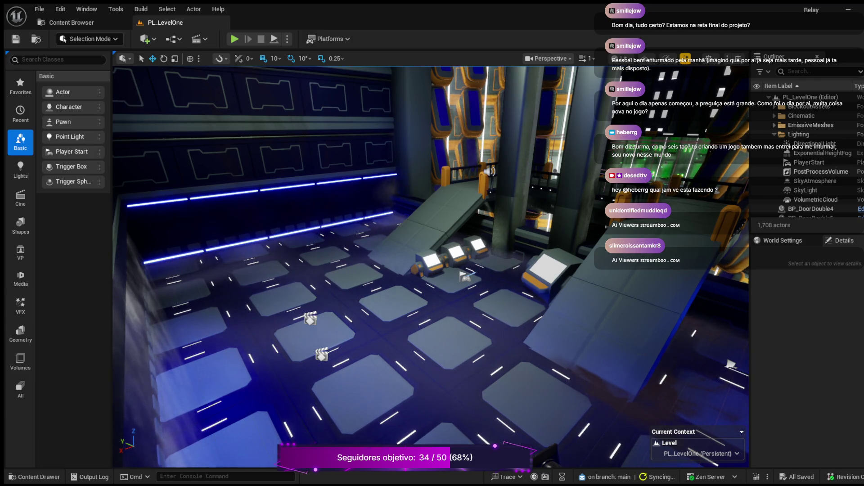
{"action": "key", "text": "alt+p"}
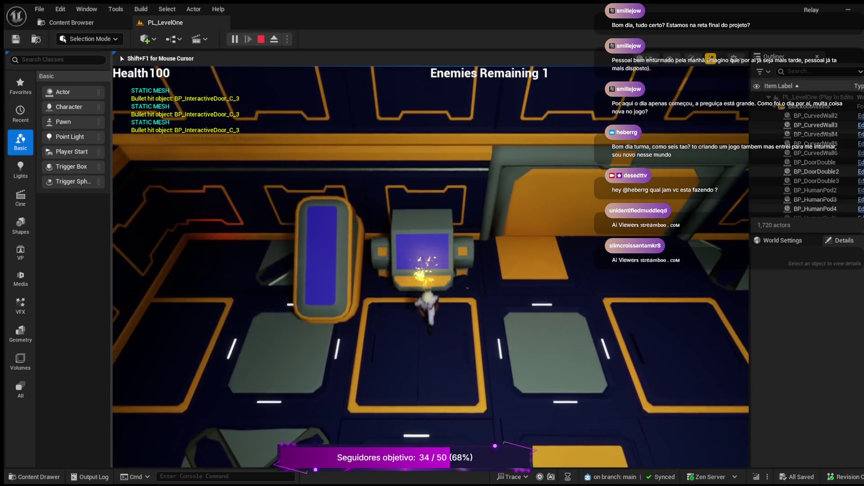
{"action": "key", "text": "s"}
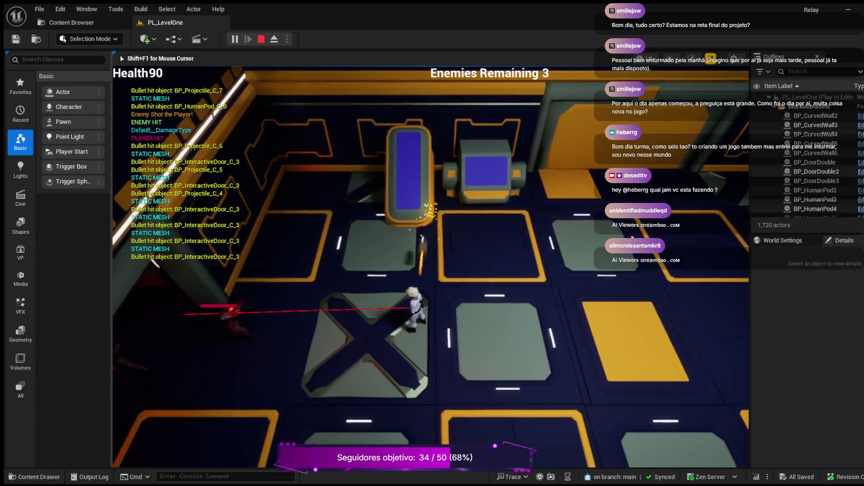
{"action": "key", "text": "Escape"}
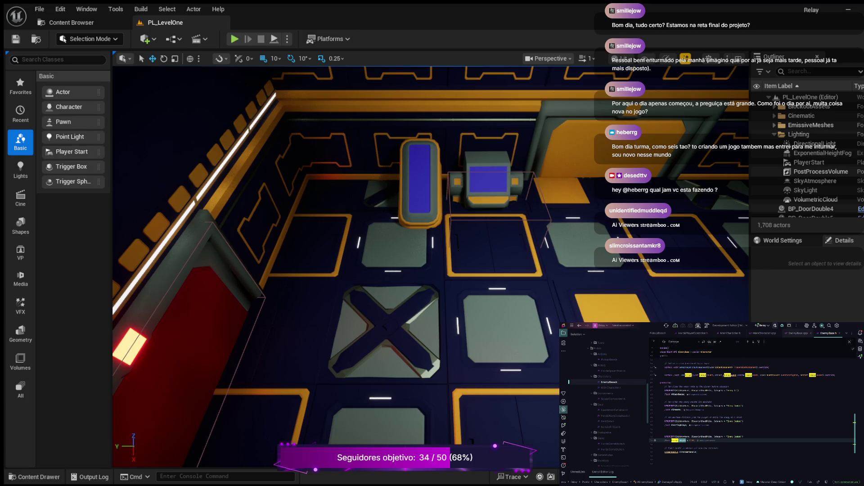
Step: In EnemyBase.cpp, trim the function call and accept the parameter-hint completion to add an argument
{"action": "left_click", "coordinate": [797, 333]}
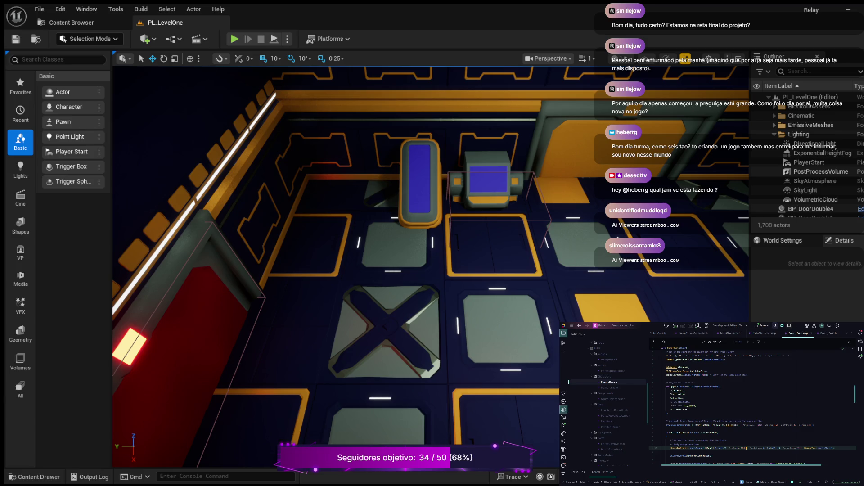
{"action": "key", "text": "BackSpace"}
{"action": "key", "text": "BackSpace"}
{"action": "key", "text": "BackSpace"}
{"action": "key", "text": "Return"}
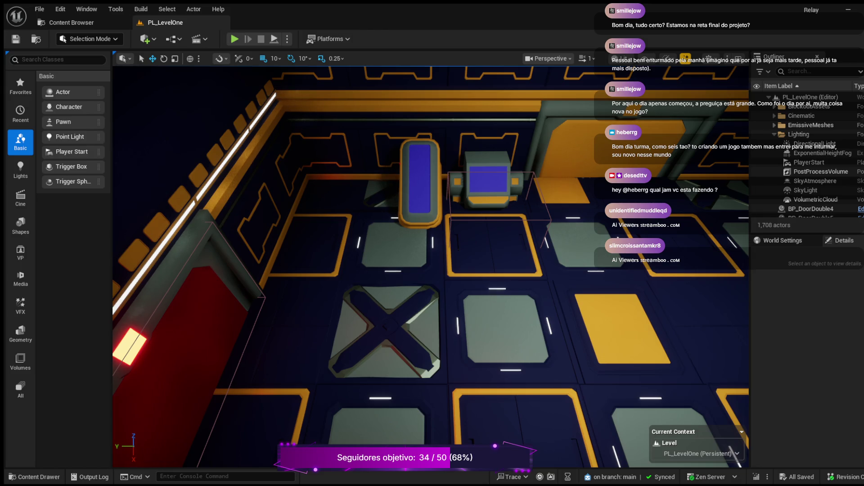
{"action": "left_click", "coordinate": [234, 38]}
{"action": "left_click", "coordinate": [167, 80]}
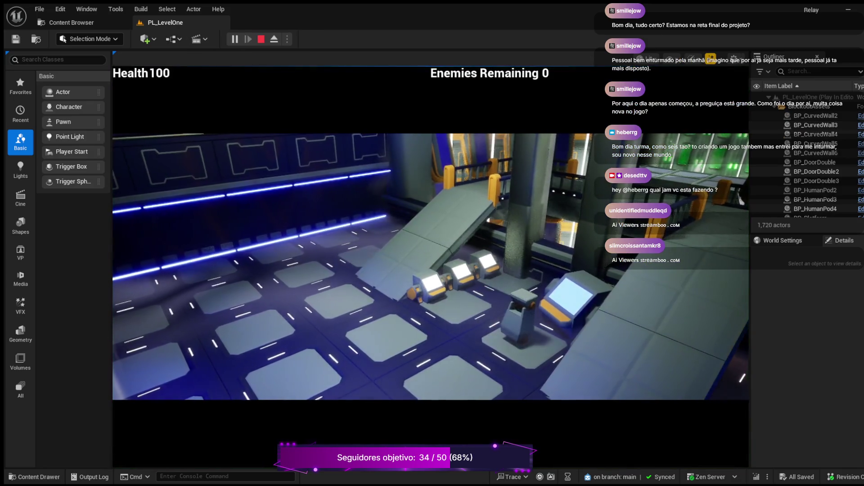
{"action": "key", "text": "w"}
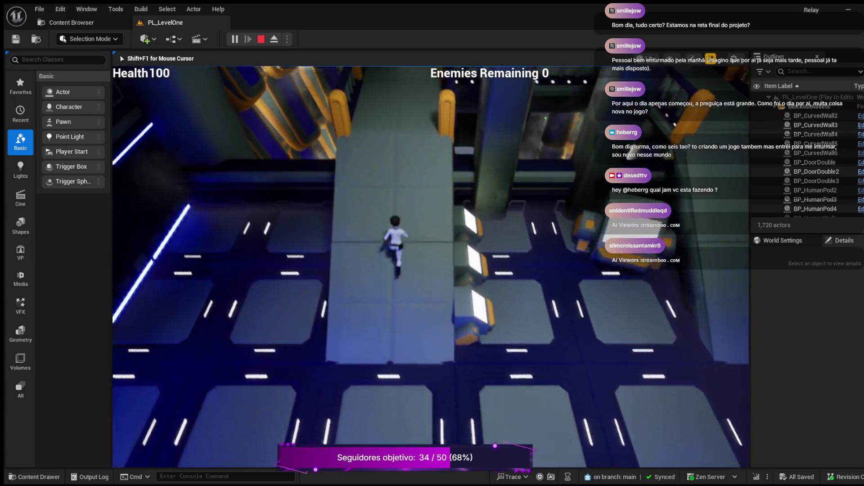
{"action": "key", "text": "w"}
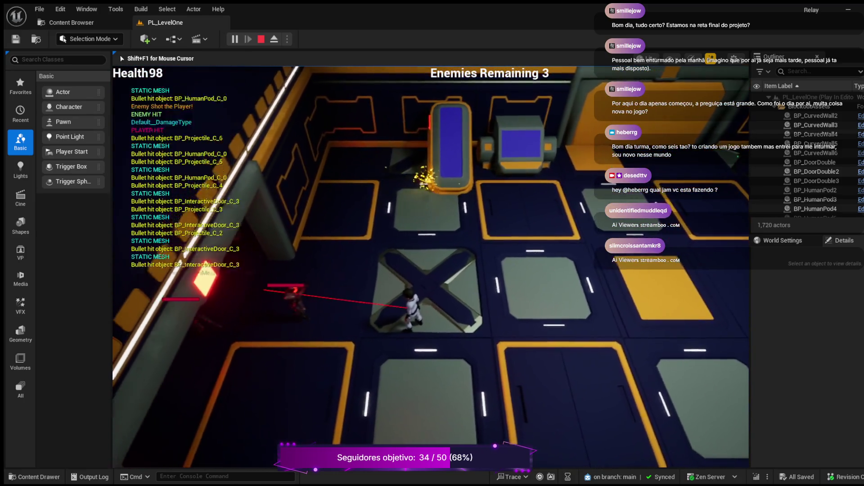
{"action": "key", "text": "d"}
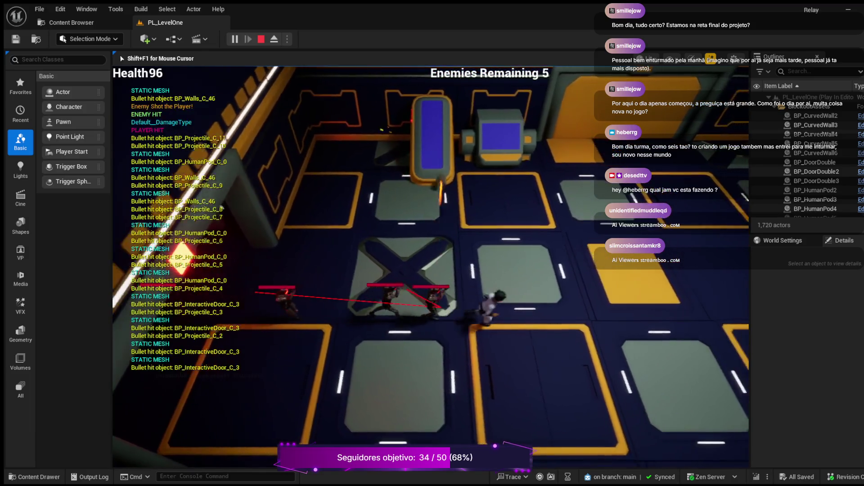
{"action": "key", "text": "w"}
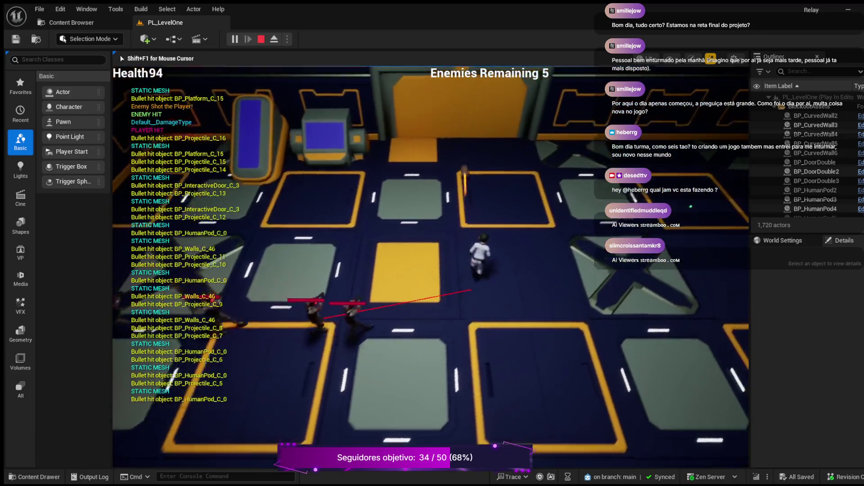
{"action": "key", "text": "Escape"}
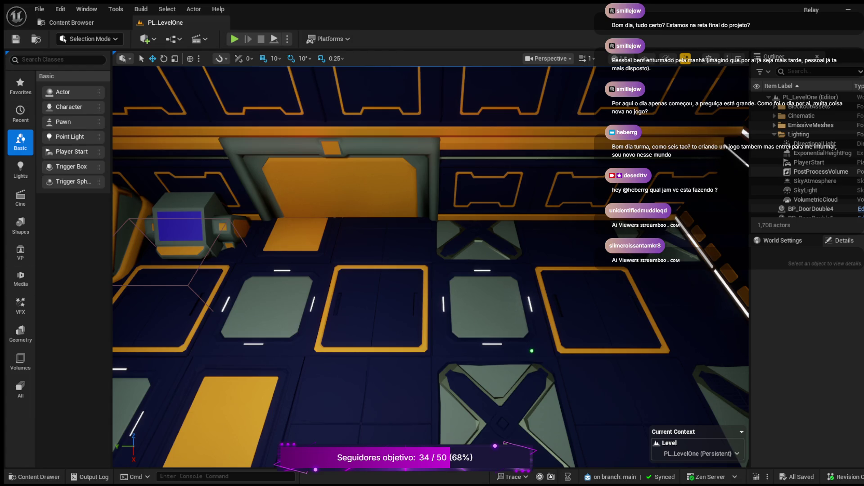
{"action": "left_click", "coordinate": [35, 477]}
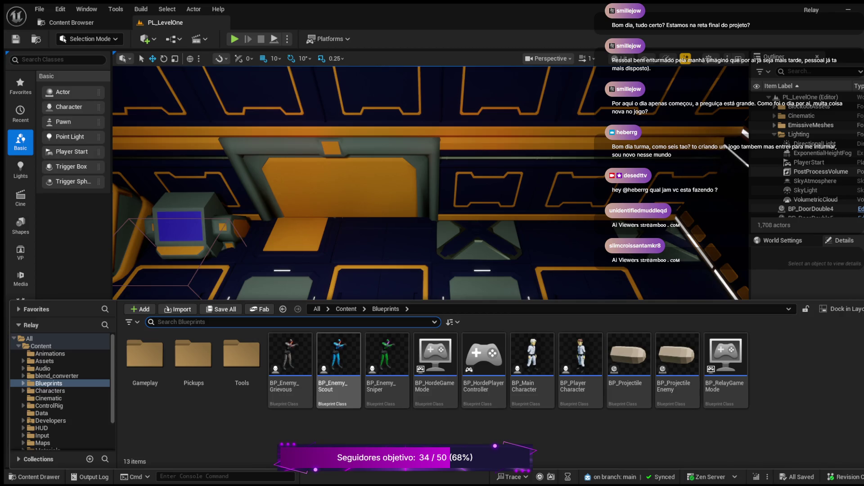
Step: Check BP_Enemy_Grievous for 'Damage', then view PL_LevelOne turned toward the red door
{"action": "left_click", "coordinate": [290, 356]}
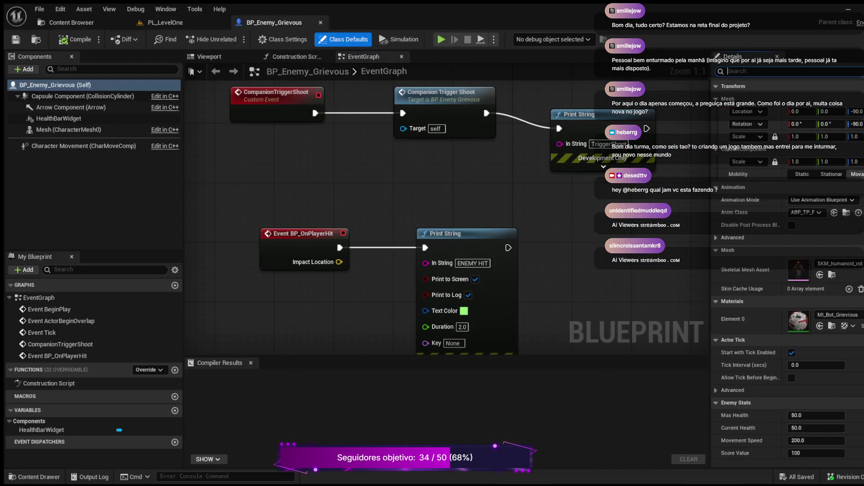
{"action": "type", "text": "Damage"}
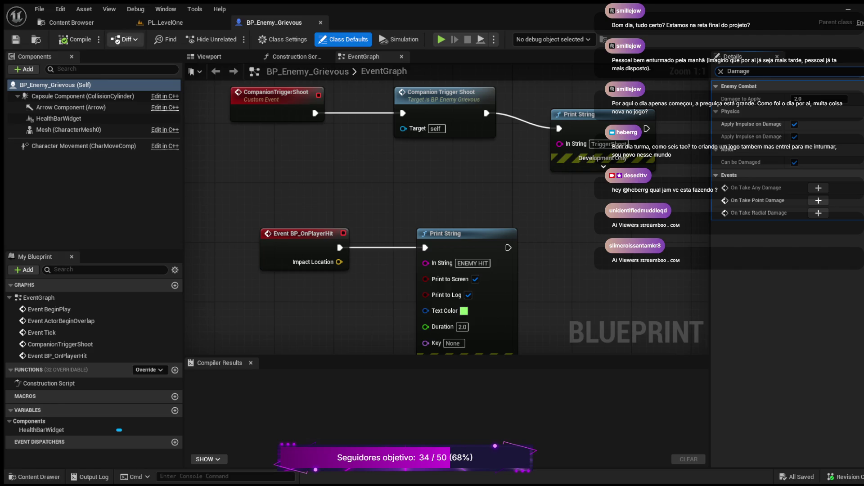
{"action": "left_click", "coordinate": [165, 23]}
{"action": "mouse_move", "coordinate": [248, 151]}
{"action": "left_mouse_down"}
{"action": "mouse_move", "coordinate": [216, 130]}
{"action": "mouse_move", "coordinate": [208, 110]}
{"action": "left_mouse_up"}
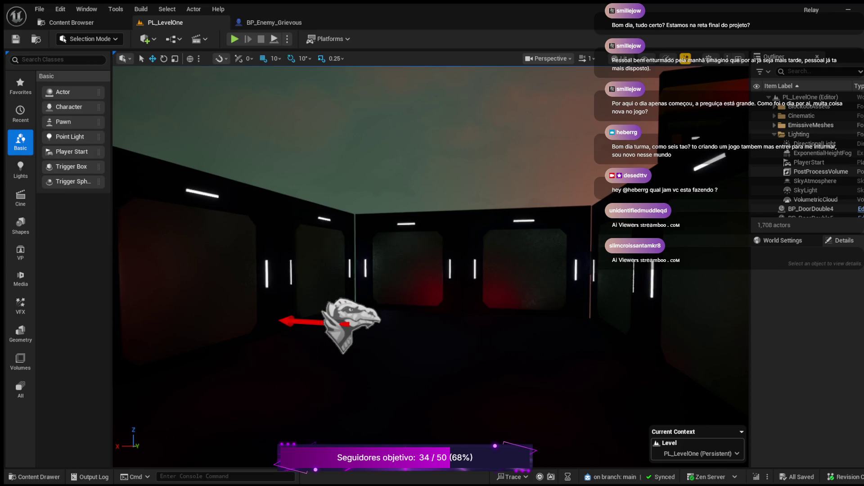
Step: Select HordeSpawnPoint3 and filter its Details to 'tag', widening the properties panel
{"action": "left_click", "coordinate": [349, 320]}
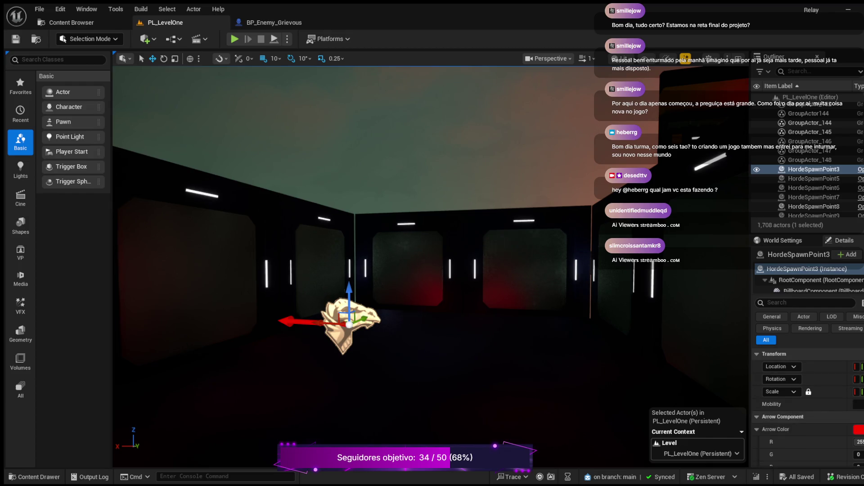
{"action": "scroll", "coordinate": [808, 405], "scroll_direction": "down", "scroll_amount": 5}
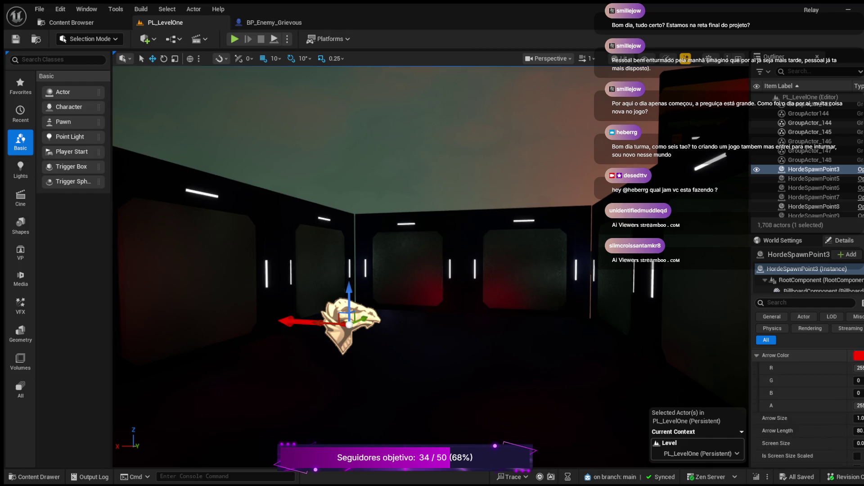
{"action": "scroll", "coordinate": [808, 405], "scroll_direction": "down", "scroll_amount": 5}
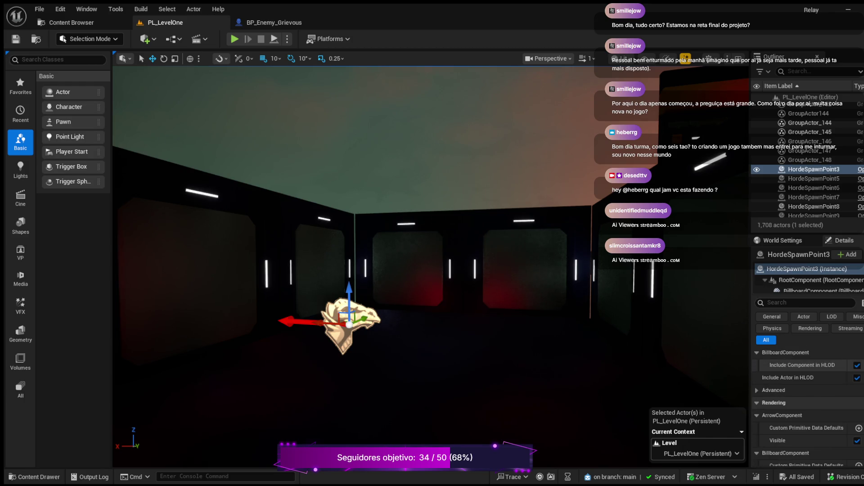
{"action": "scroll", "coordinate": [808, 405], "scroll_direction": "down", "scroll_amount": 5}
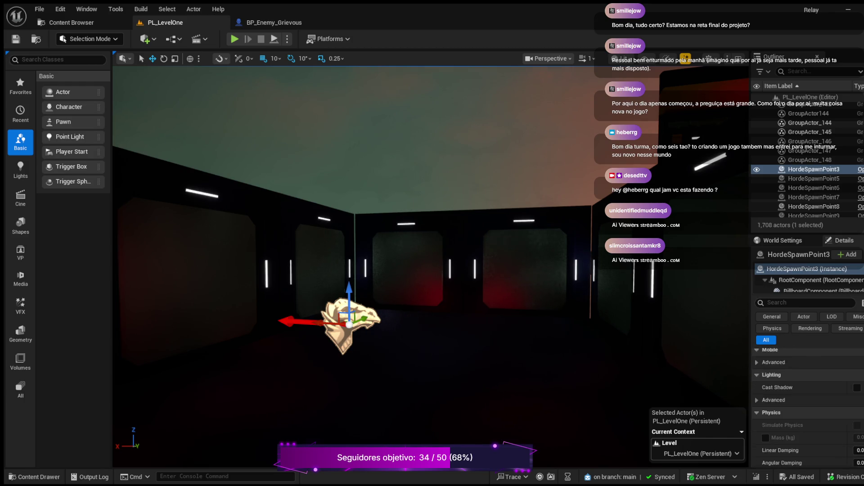
{"action": "scroll", "coordinate": [808, 405], "scroll_direction": "up", "scroll_amount": 10}
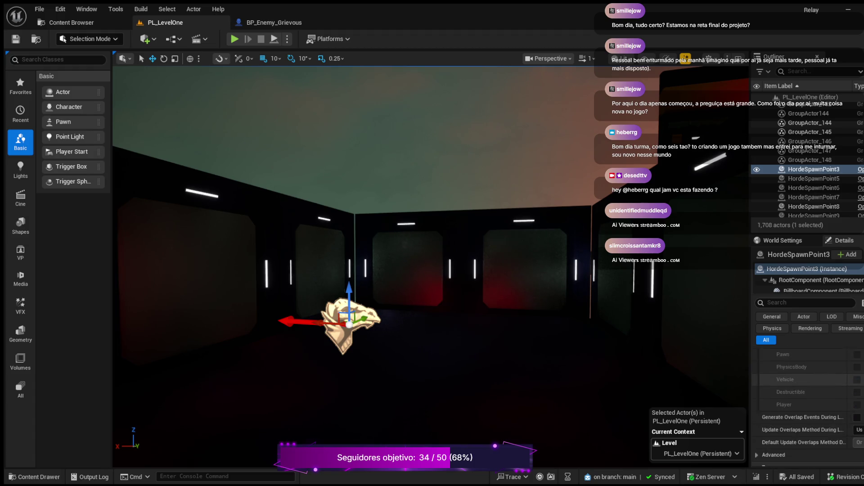
{"action": "scroll", "coordinate": [808, 405], "scroll_direction": "down", "scroll_amount": 10}
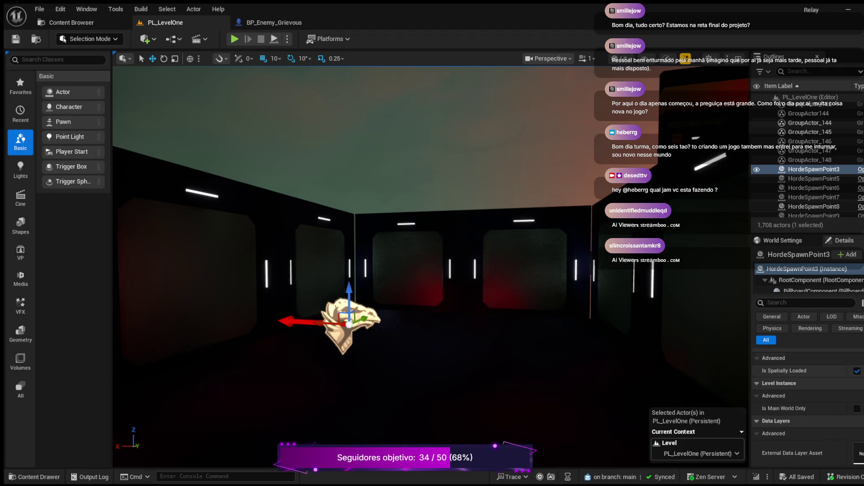
{"action": "type", "text": "tag"}
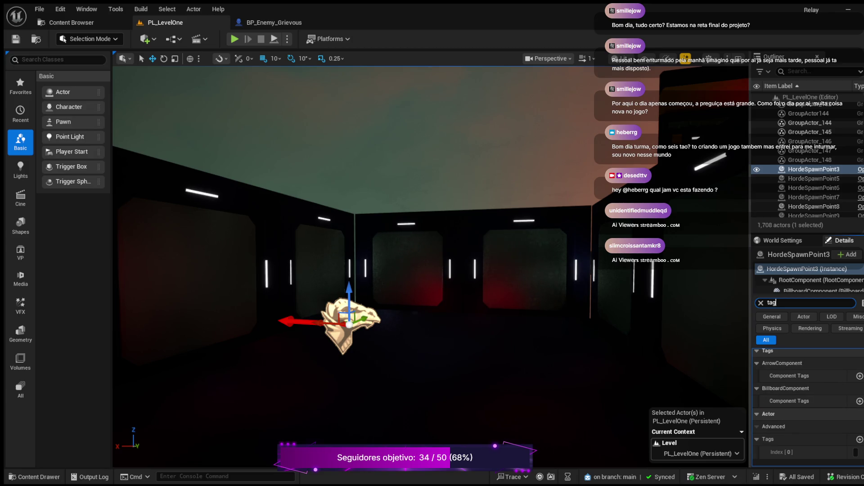
{"action": "left_click_drag", "start_coordinate": [750, 315], "coordinate": [697, 315]}
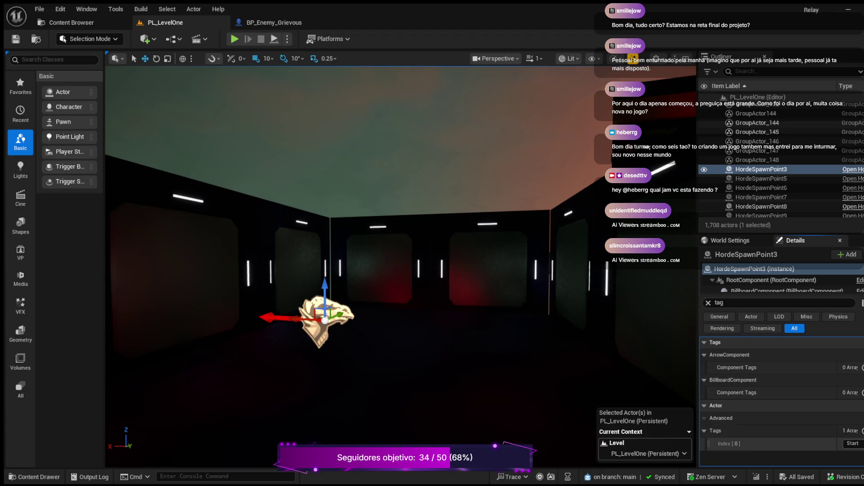
Step: Focus on HordeSpawnPoint3, then frame and select the BP_InteractiveDoor3 console
{"action": "key", "text": "f"}
{"action": "mouse_move", "coordinate": [400, 266]}
{"action": "left_mouse_down"}
{"action": "mouse_move", "coordinate": [392, 288]}
{"action": "mouse_move", "coordinate": [316, 295]}
{"action": "left_mouse_up"}
{"action": "left_click", "coordinate": [443, 252]}
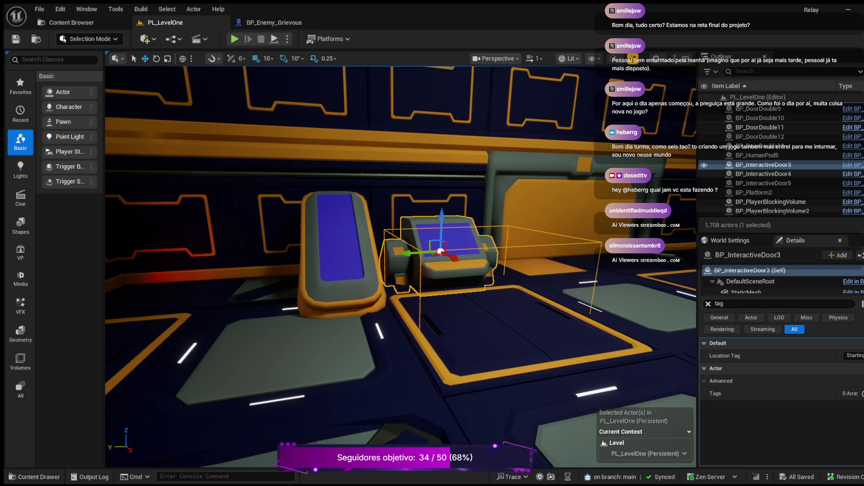
Step: Clear the Details tag filter to show all console properties, then start playing the level
{"action": "left_click", "coordinate": [708, 304]}
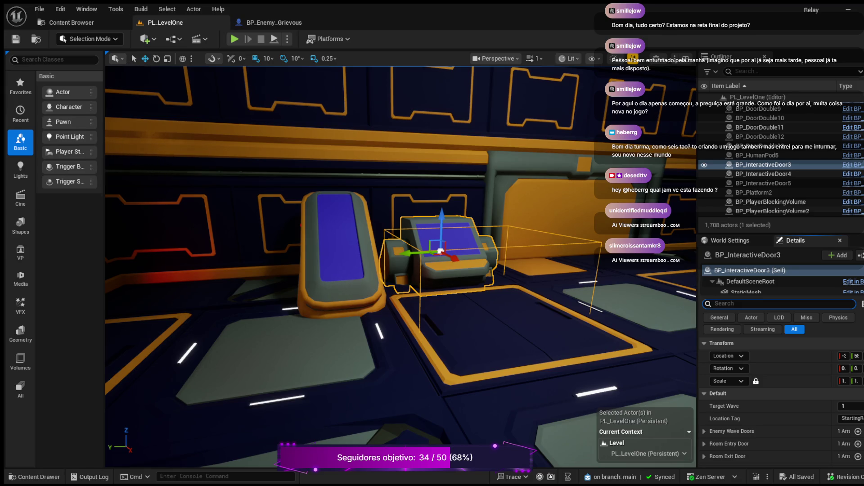
{"action": "left_click", "coordinate": [235, 38]}
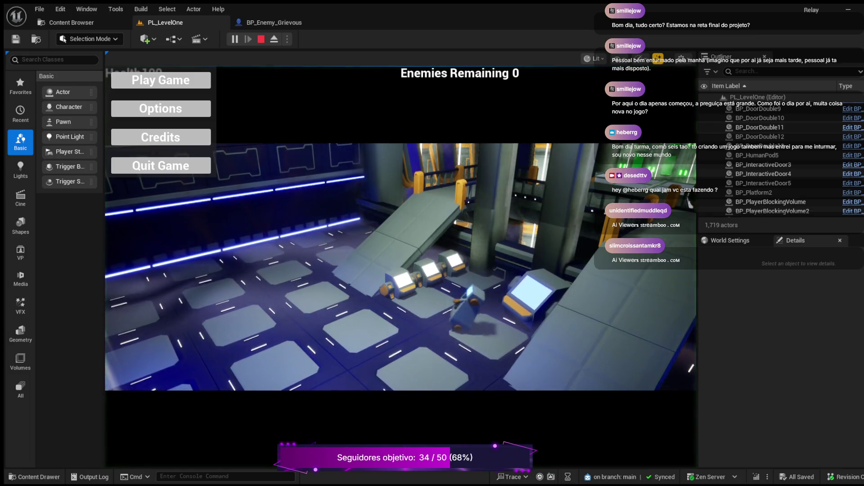
Step: Start the game from its main menu and run the player forward and right into the horde
{"action": "left_click", "coordinate": [160, 80]}
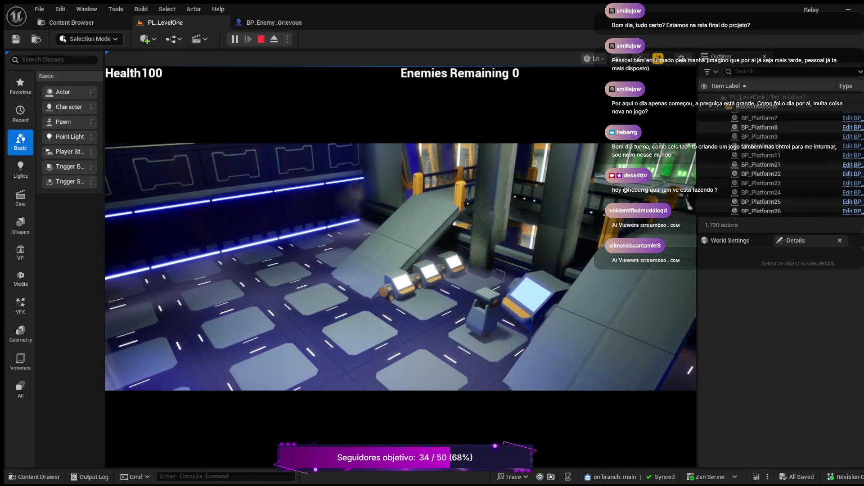
{"action": "key", "text": "w"}
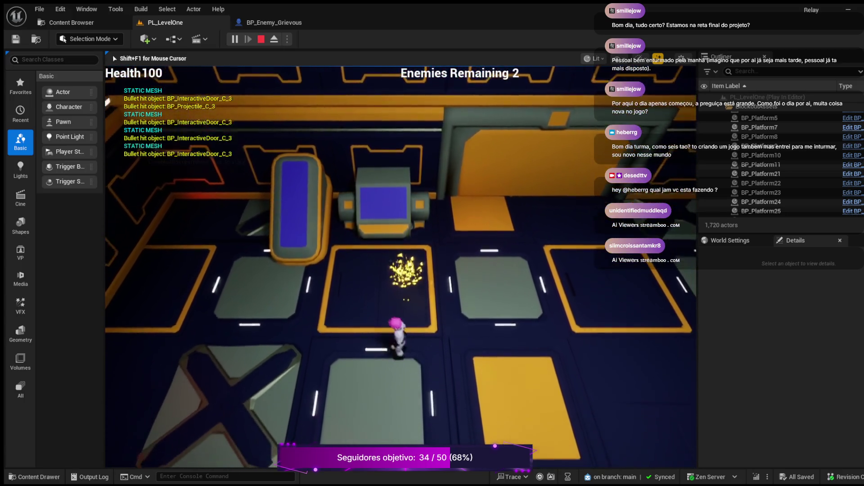
{"action": "key", "text": "d"}
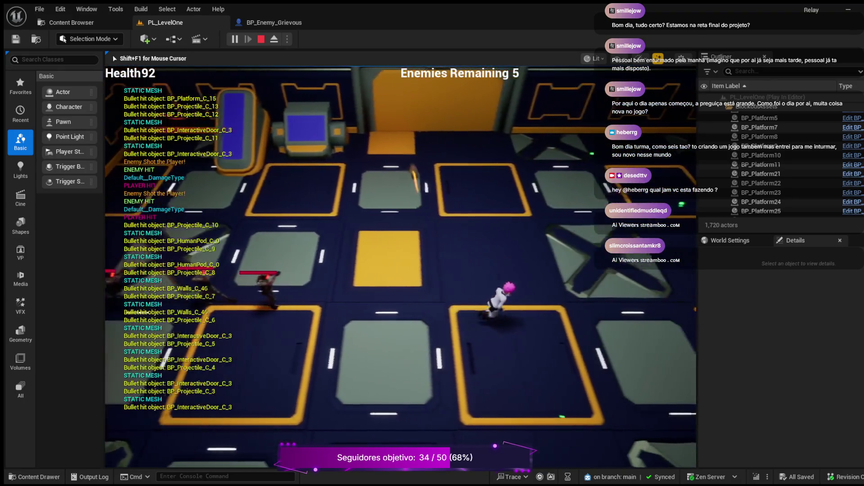
Step: Eject with F8 to inspect BP_InteractiveDoor3 and BP_DoorDouble4, then return to BP_Enemy_Grievous
{"action": "key", "text": "F8"}
{"action": "left_click", "coordinate": [271, 153]}
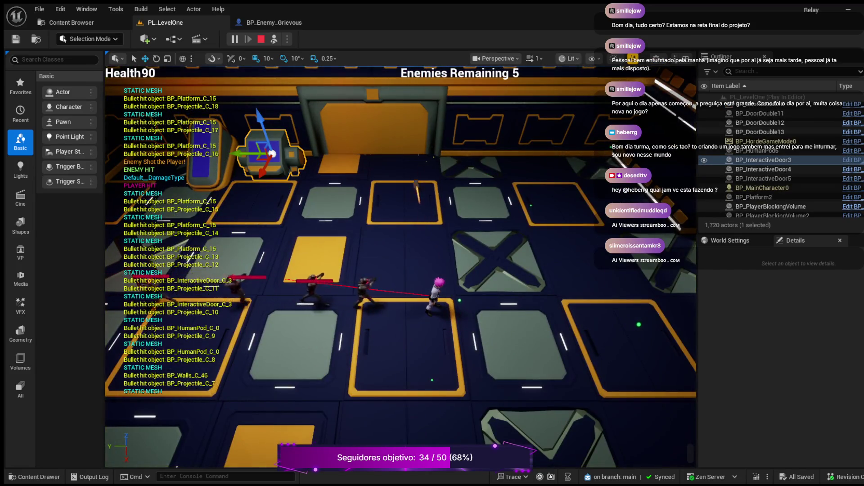
{"action": "key", "text": "F8"}
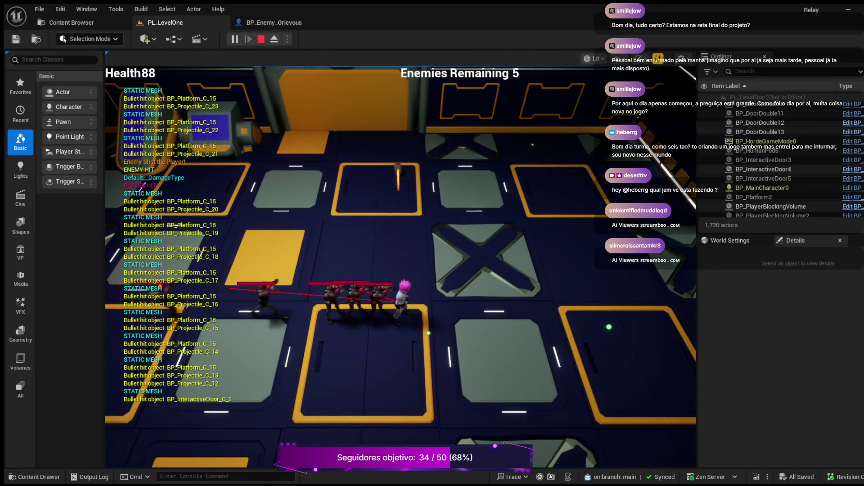
{"action": "left_click", "coordinate": [401, 243]}
{"action": "key", "text": "F8"}
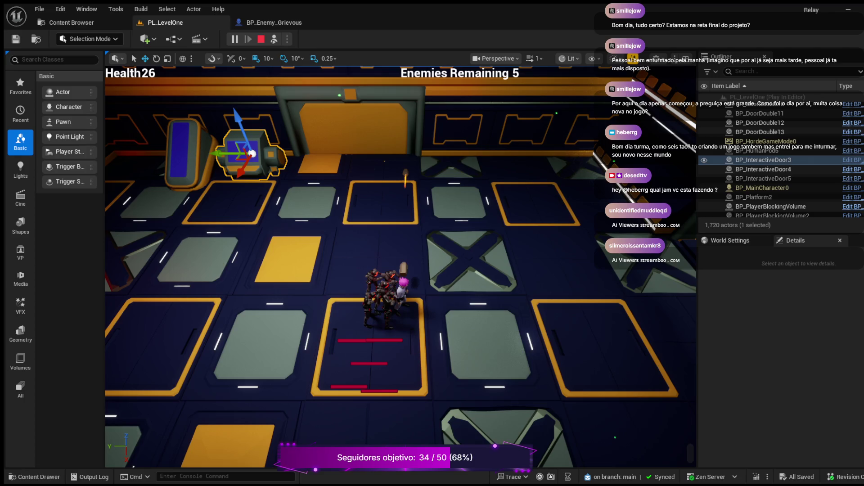
{"action": "left_click", "coordinate": [349, 120]}
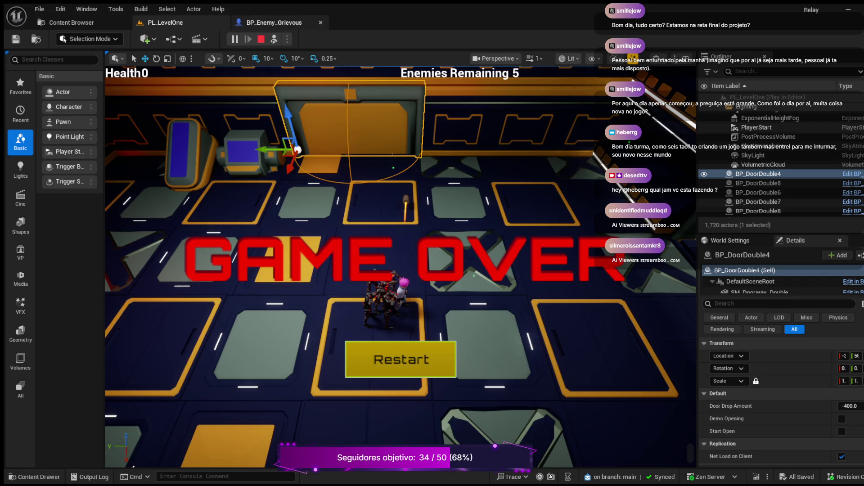
{"action": "left_click", "coordinate": [274, 22]}
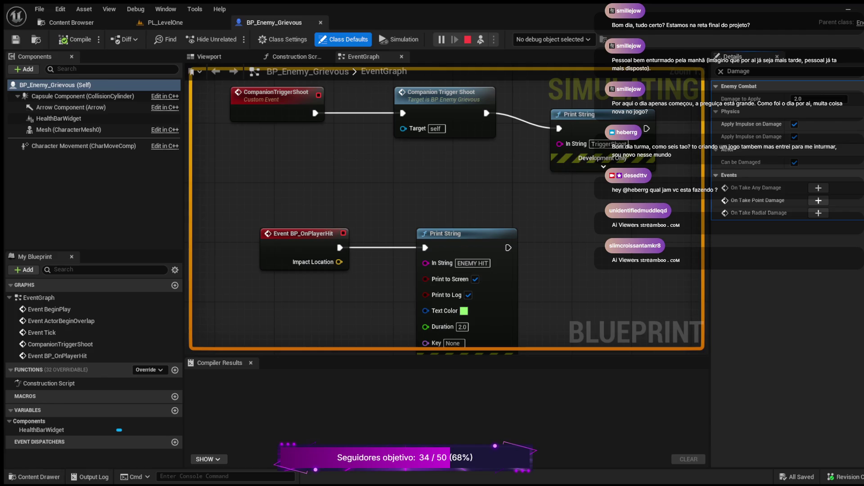
Step: Check PL_LevelOne's GAME OVER screen, then return to BP_Enemy_Grievous's event graph
{"action": "left_click", "coordinate": [72, 22]}
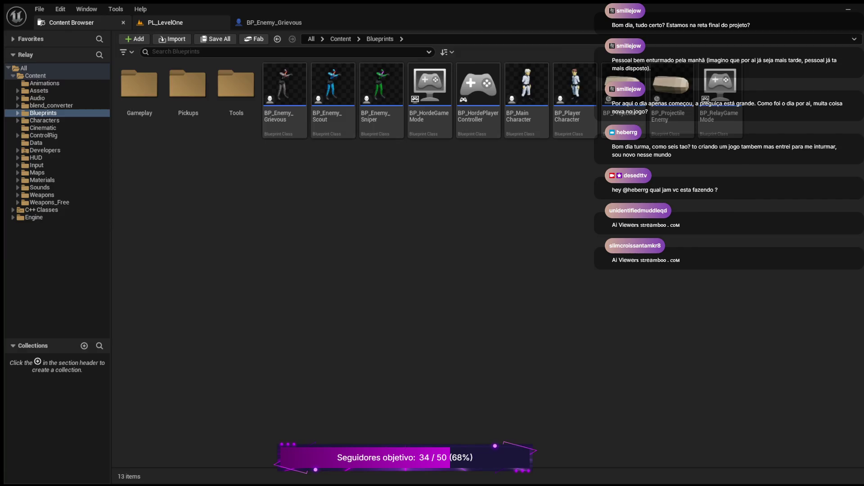
{"action": "left_click", "coordinate": [164, 22]}
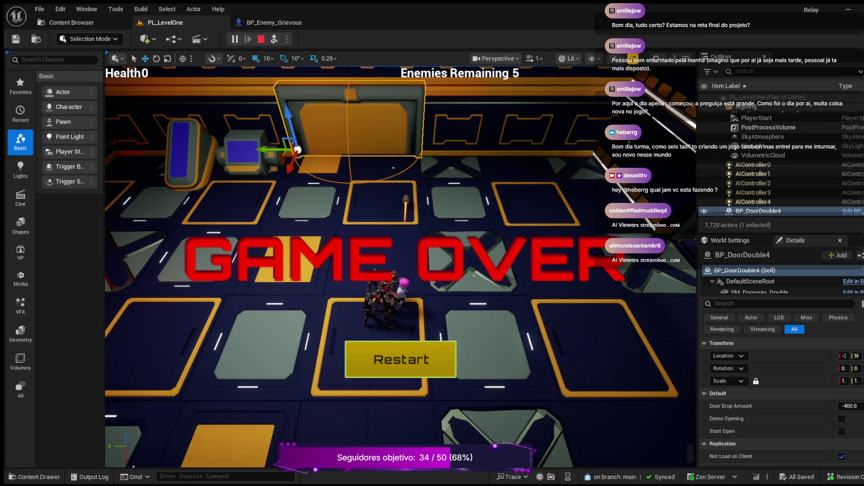
{"action": "left_click", "coordinate": [274, 23]}
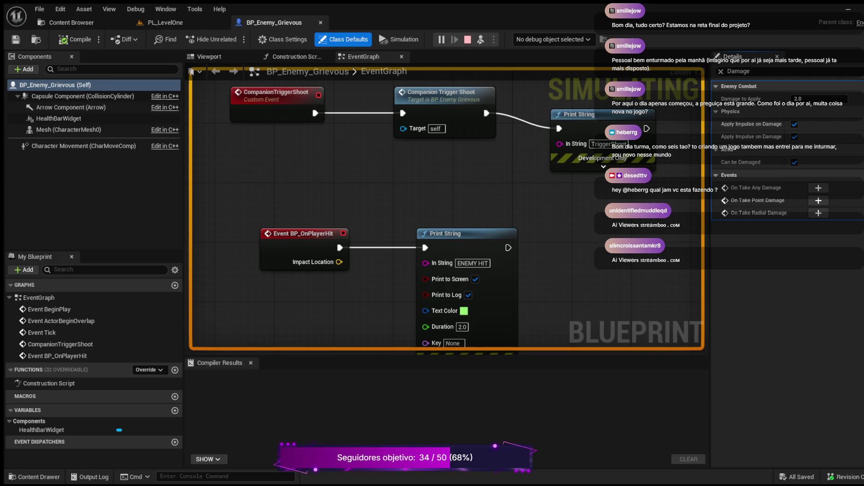
Step: Stop the running PL_LevelOne play session
{"action": "left_click", "coordinate": [468, 40]}
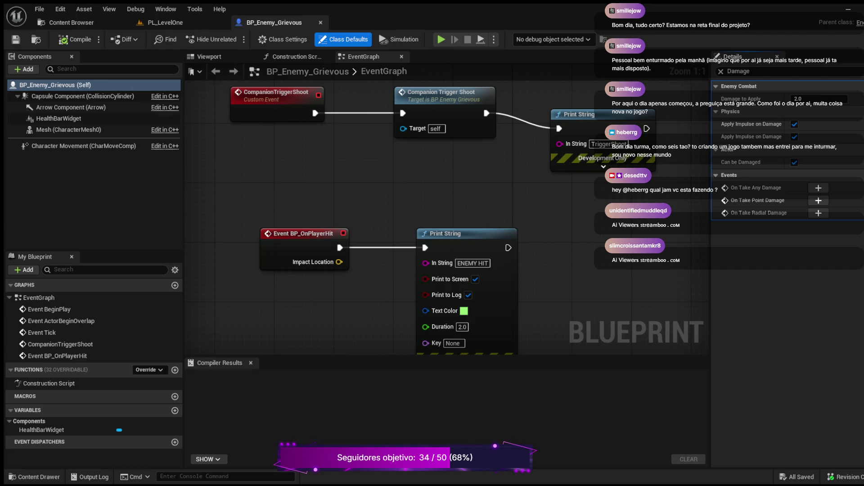
Step: Filter BP_Enemy_Grievous's class defaults by 'damage'
{"action": "left_click", "coordinate": [721, 71]}
{"action": "type", "text": "da"}
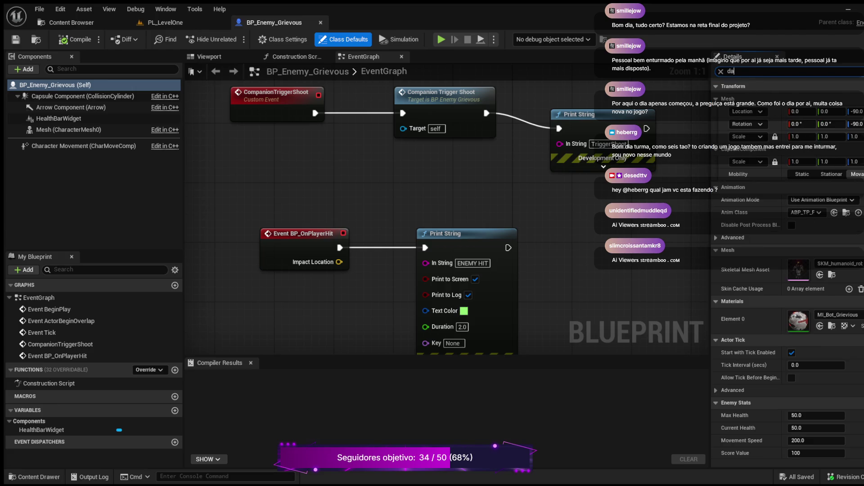
{"action": "type", "text": "mage"}
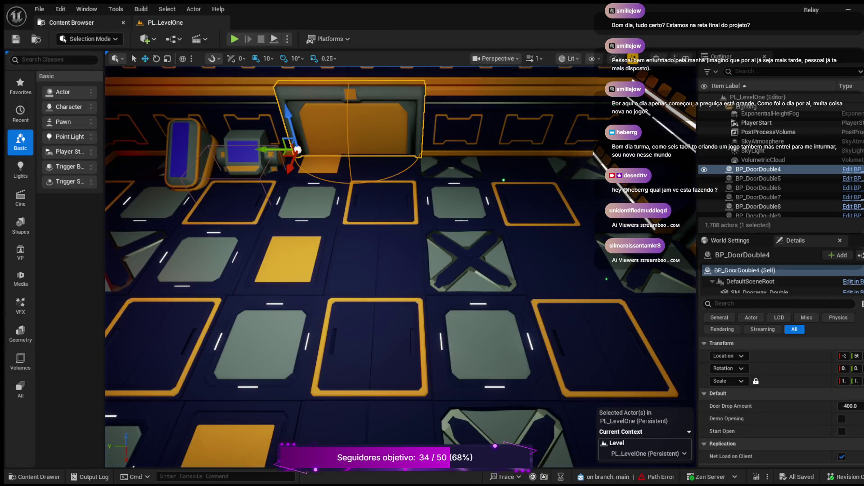
{"action": "left_click", "coordinate": [66, 22]}
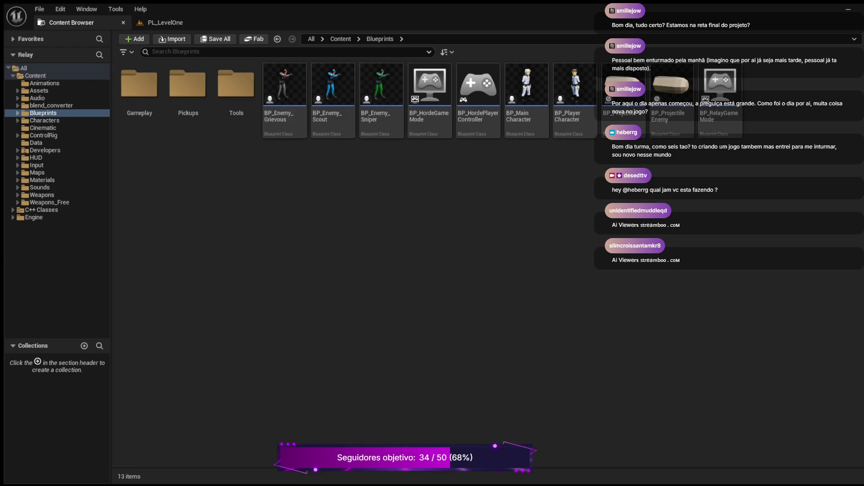
{"action": "left_click", "coordinate": [166, 23]}
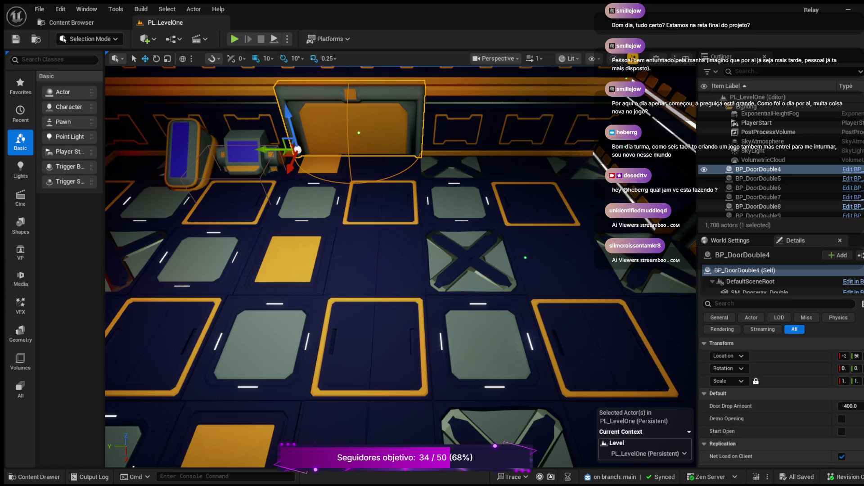
Step: Deselect BP_DoorDouble4 and build the project in Rider to compile the C++ changes
{"action": "key", "text": "Escape"}
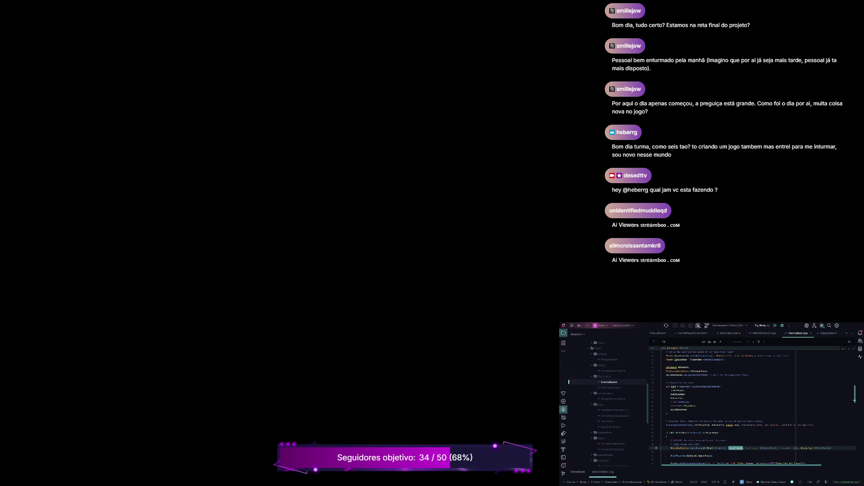
{"action": "key", "text": "ctrl+shift+b"}
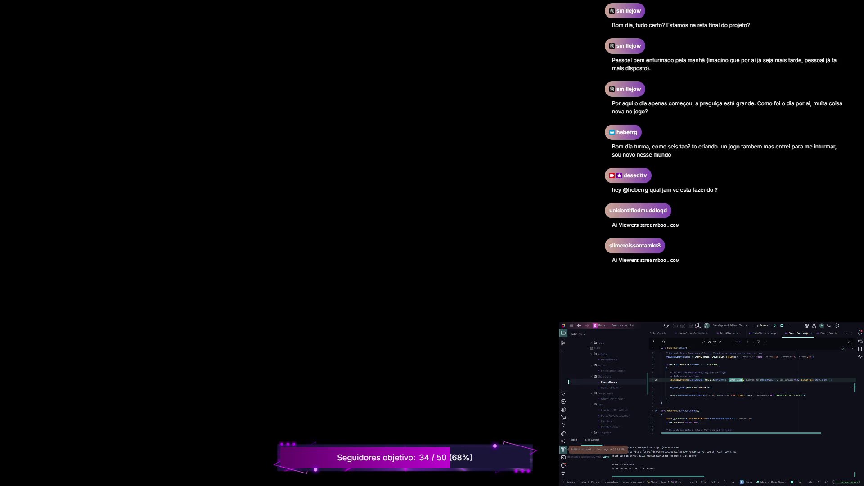
Step: Run the compiled project and scroll up through EnemyBase.cpp
{"action": "left_click", "coordinate": [774, 325]}
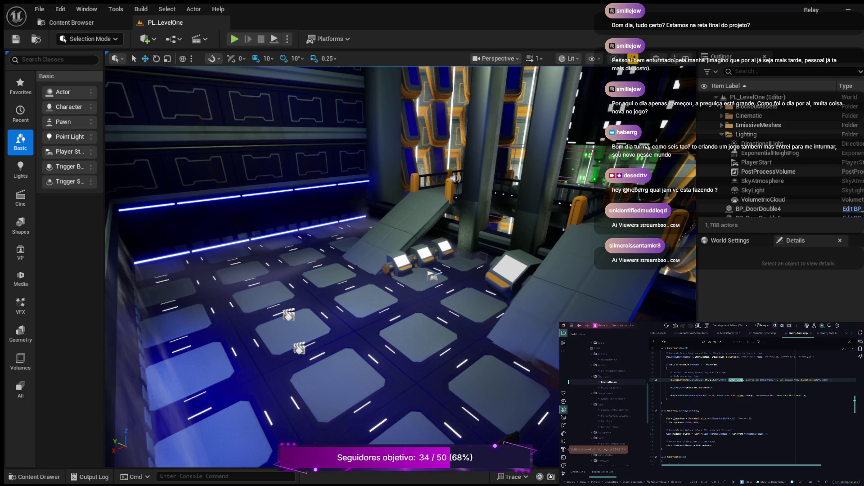
{"action": "scroll", "coordinate": [752, 405], "scroll_direction": "up", "scroll_amount": 3}
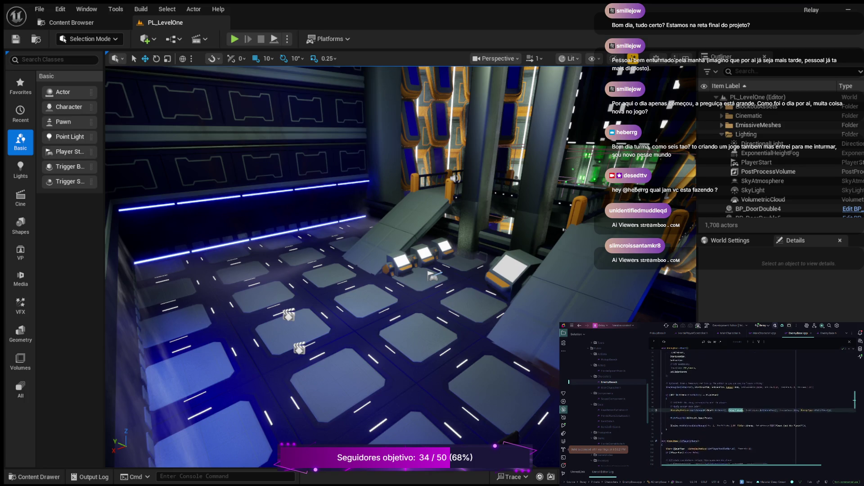
{"action": "scroll", "coordinate": [752, 405], "scroll_direction": "down", "scroll_amount": 3}
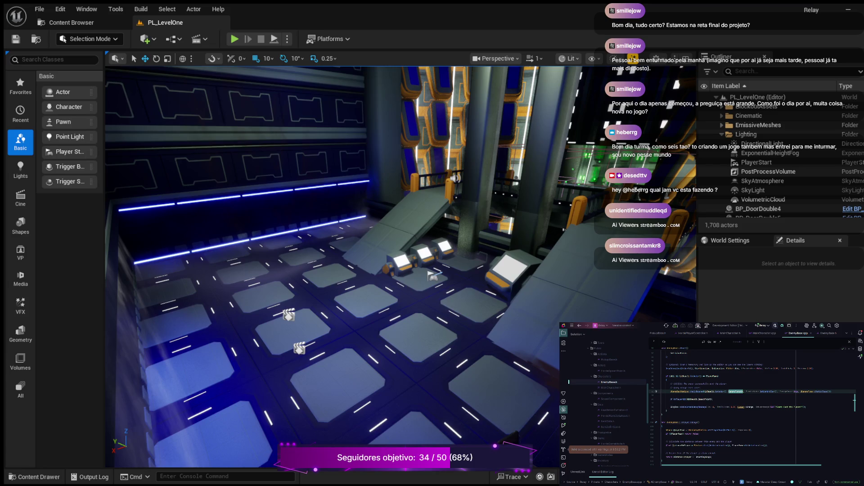
{"action": "scroll", "coordinate": [753, 404], "scroll_direction": "down", "scroll_amount": 8}
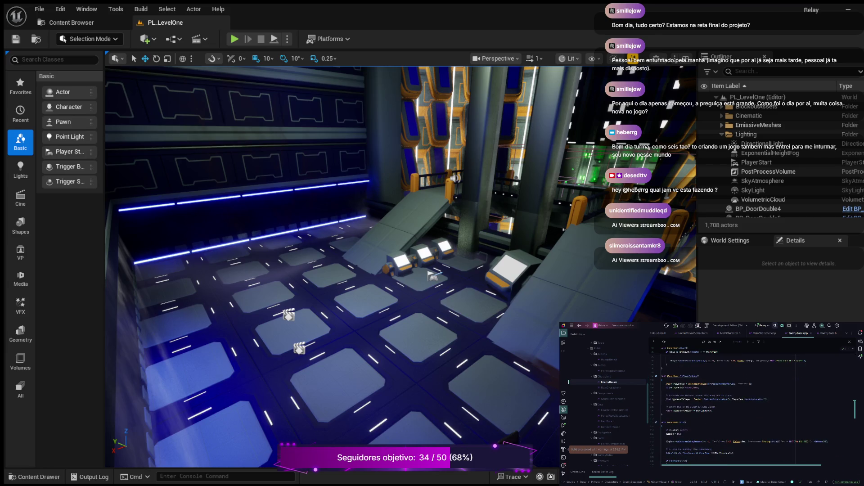
{"action": "scroll", "coordinate": [750, 405], "scroll_direction": "down", "scroll_amount": 6}
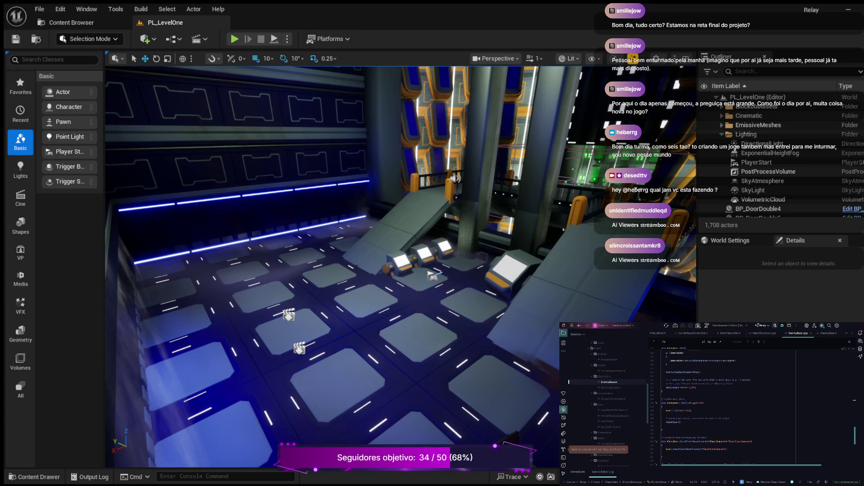
{"action": "scroll", "coordinate": [750, 407], "scroll_direction": "up", "scroll_amount": 4}
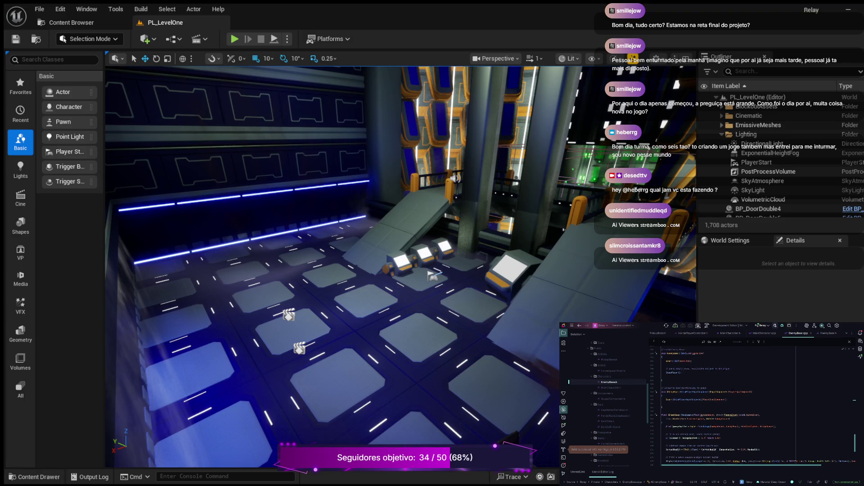
{"action": "scroll", "coordinate": [751, 405], "scroll_direction": "down", "scroll_amount": 3}
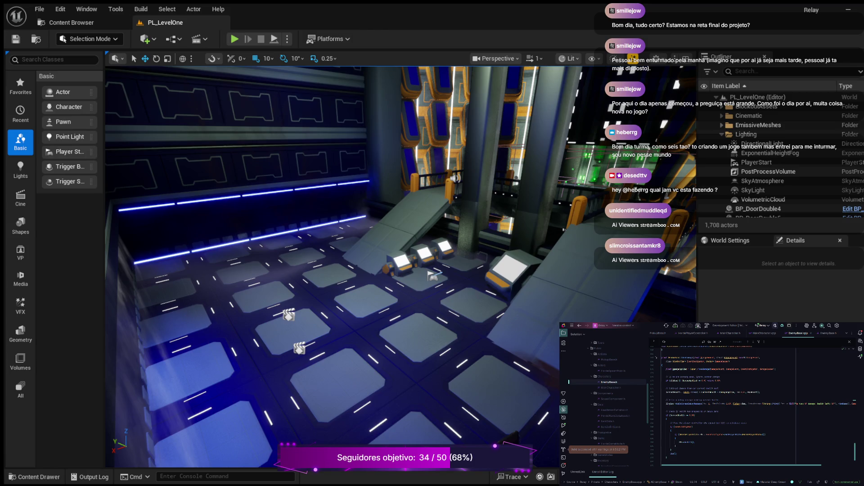
Step: Jump to DamageToApply in EnemyBase.h and add a DeathSound audio property declaration below it
{"action": "left_click", "coordinate": [763, 435]}
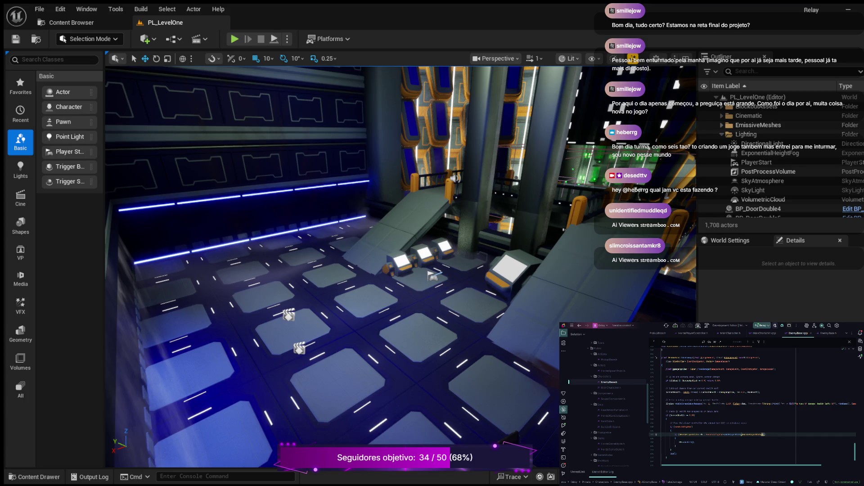
{"action": "key", "text": "ctrl+b"}
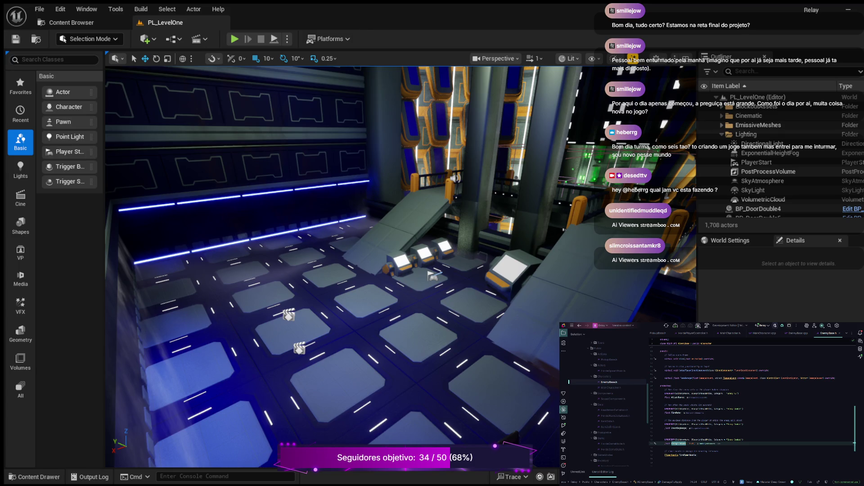
{"action": "key", "text": "End"}
{"action": "key", "text": "Return"}
{"action": "key", "text": "Return"}
{"action": "key", "text": "ctrl+v"}
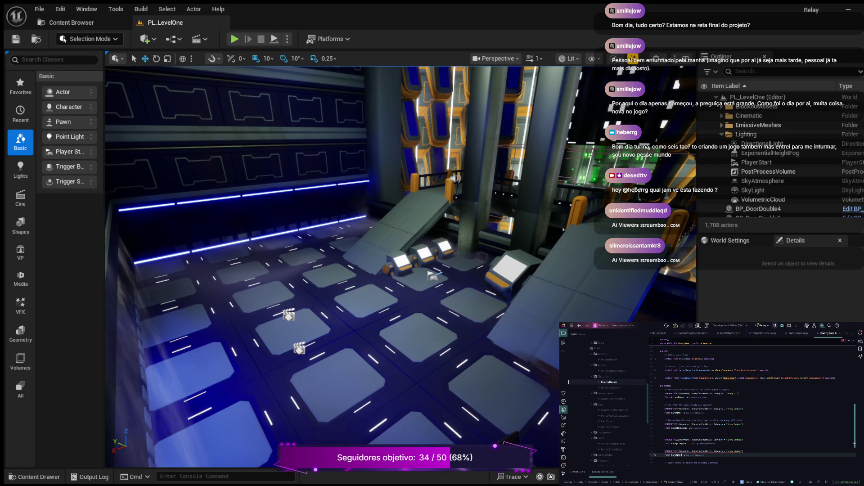
{"action": "key", "text": "ctrl+z"}
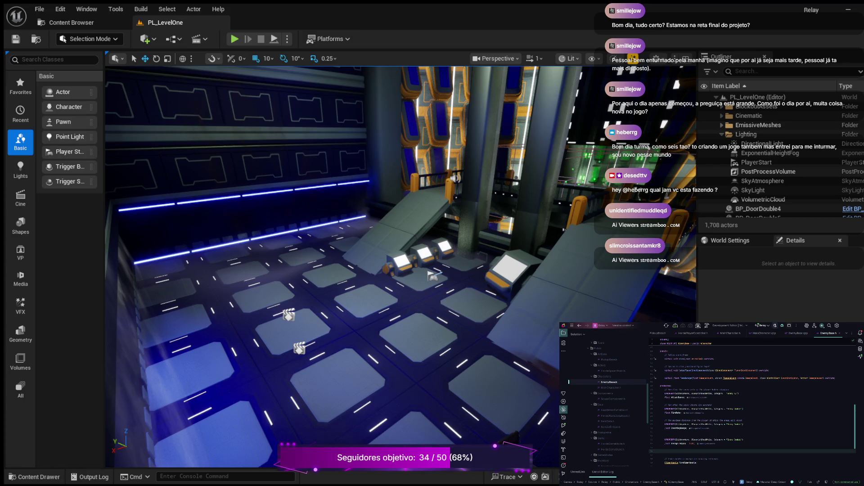
{"action": "key", "text": "ctrl+v"}
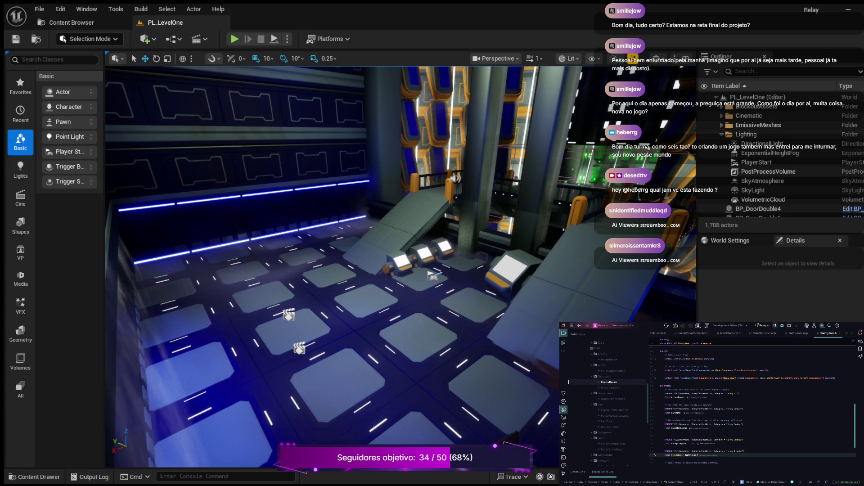
{"action": "left_click", "coordinate": [660, 447]}
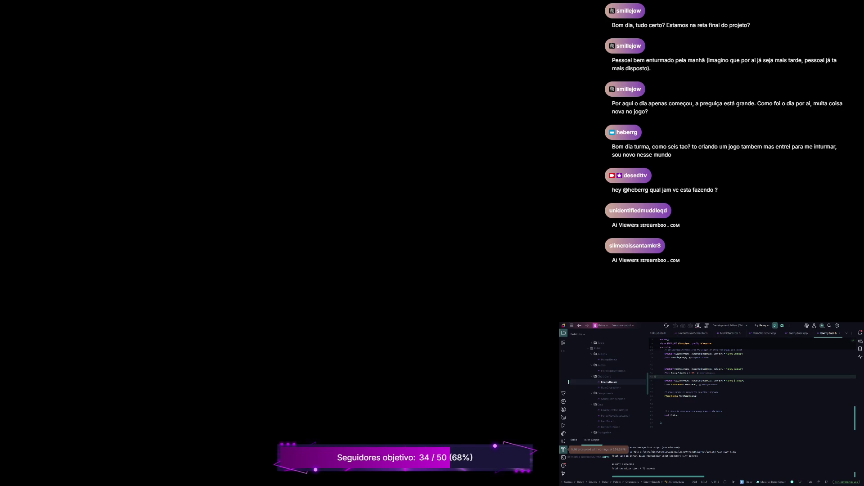
Step: Build the project in Rider to recompile EnemyBase with the DeathSound property
{"action": "left_click", "coordinate": [775, 326]}
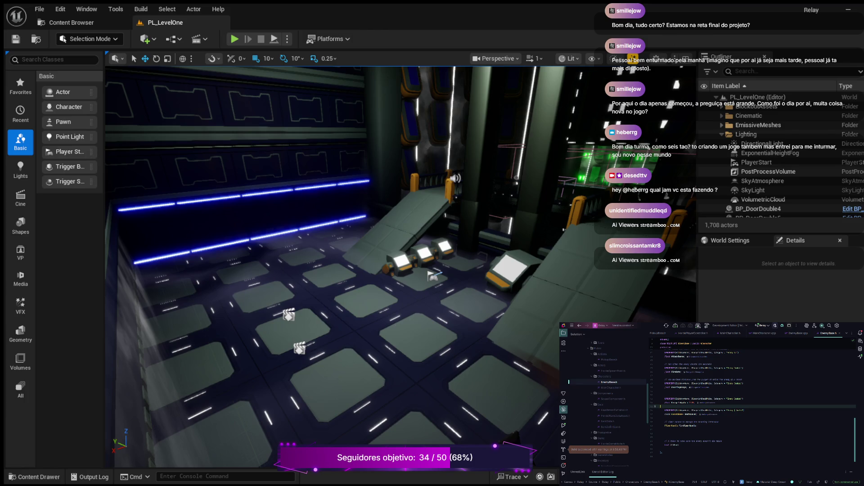
Step: Review the Enemy | Death declaration, then open the Content Drawer at Content > Blueprints
{"action": "scroll", "coordinate": [752, 400], "scroll_direction": "up", "scroll_amount": 2}
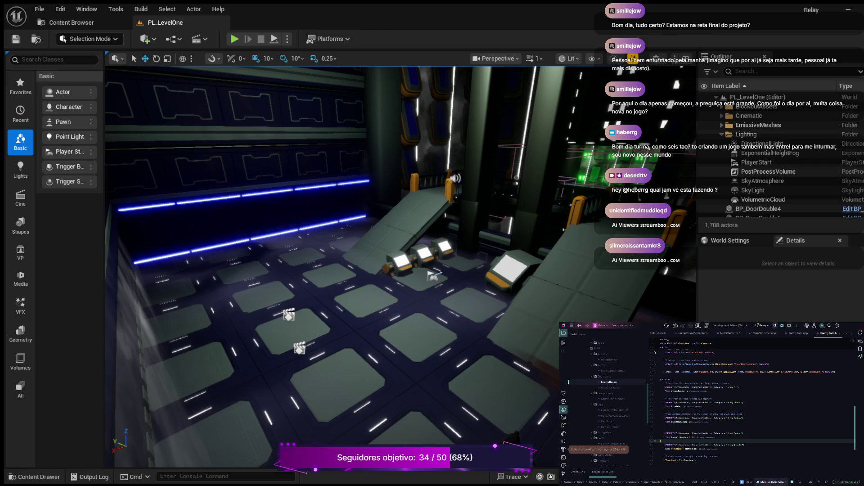
{"action": "left_click", "coordinate": [740, 445]}
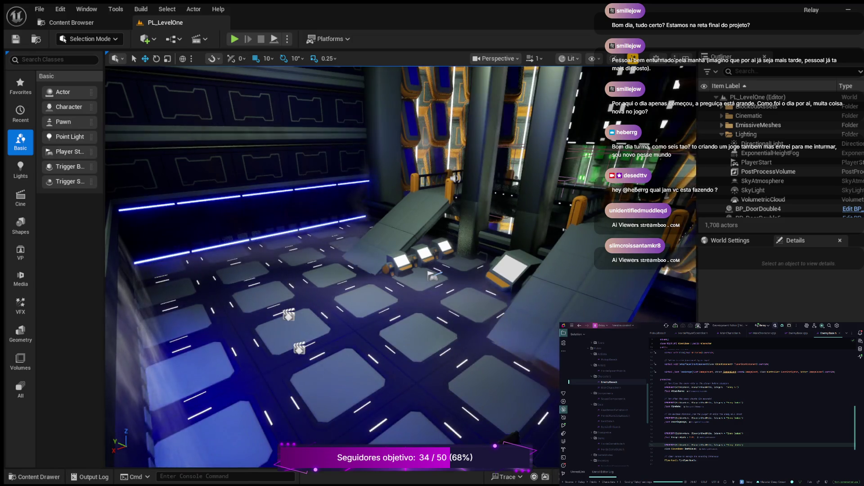
{"action": "key", "text": "ctrl+space"}
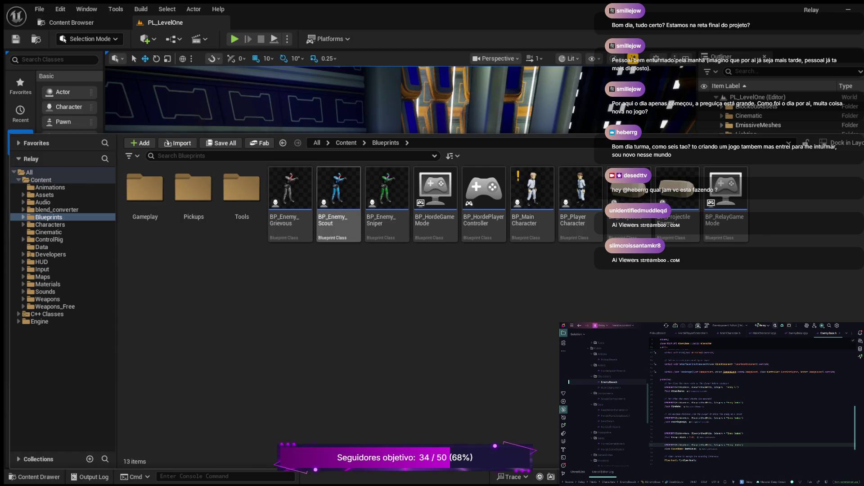
Step: Open BP_Enemy_Grievous and search its Details for 'deat' to show the Enemy Audio property
{"action": "left_click", "coordinate": [291, 194]}
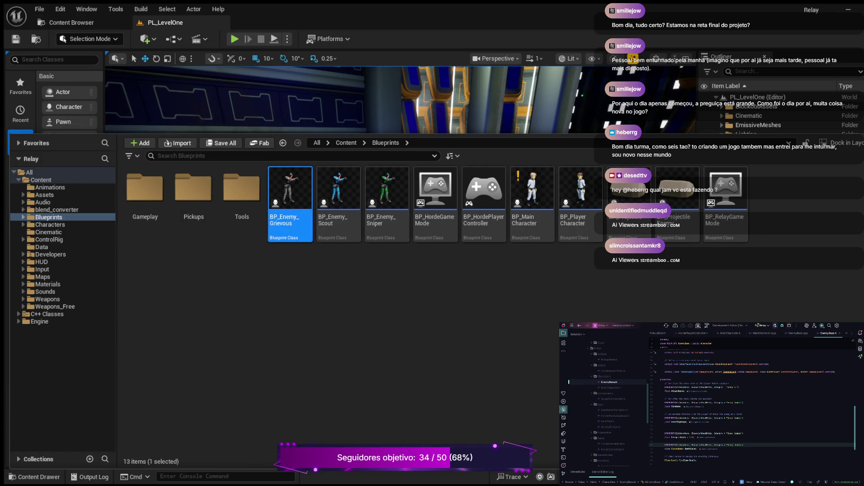
{"action": "double_click", "coordinate": [290, 193]}
{"action": "left_click", "coordinate": [742, 71]}
{"action": "type", "text": "deat"}
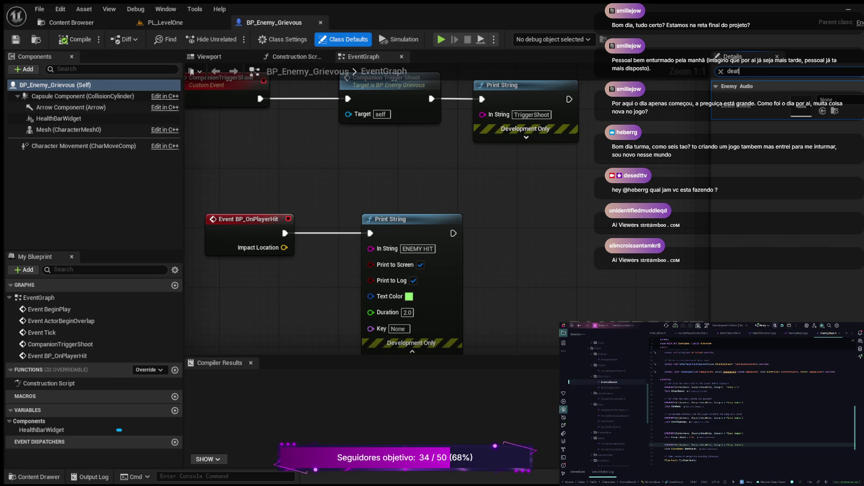
{"action": "key", "text": "BackSpace"}
{"action": "key", "text": "BackSpace"}
{"action": "key", "text": "BackSpace"}
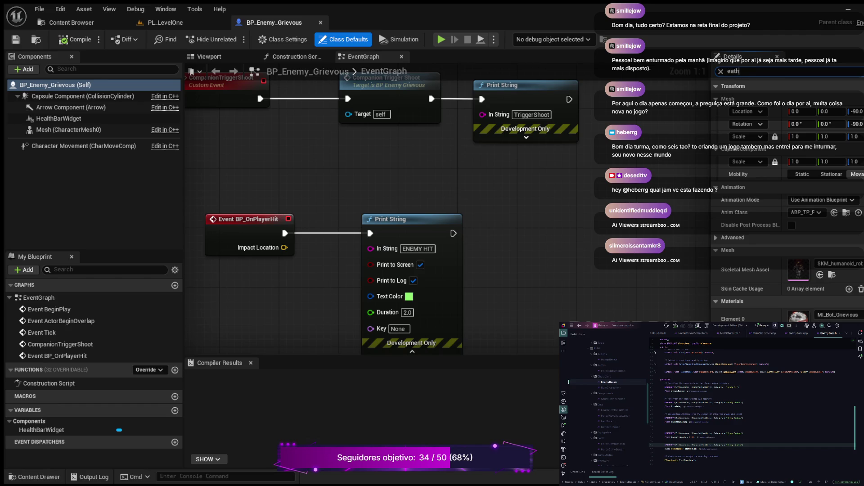
{"action": "type", "text": "dea"}
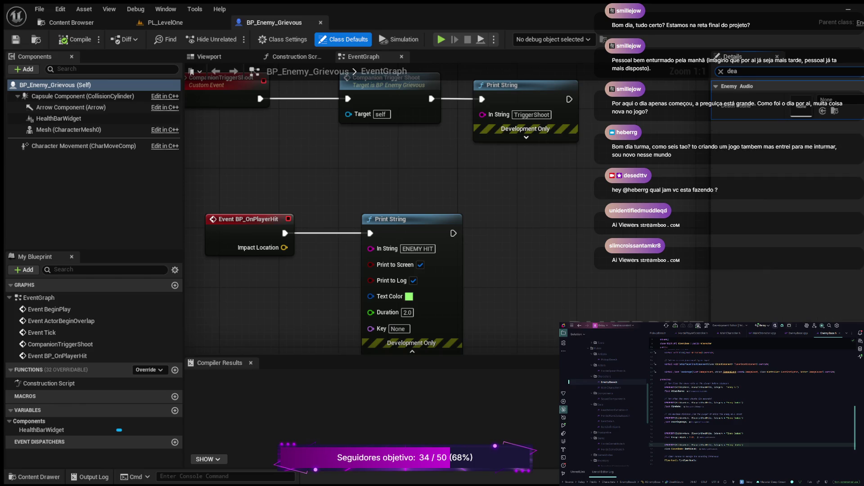